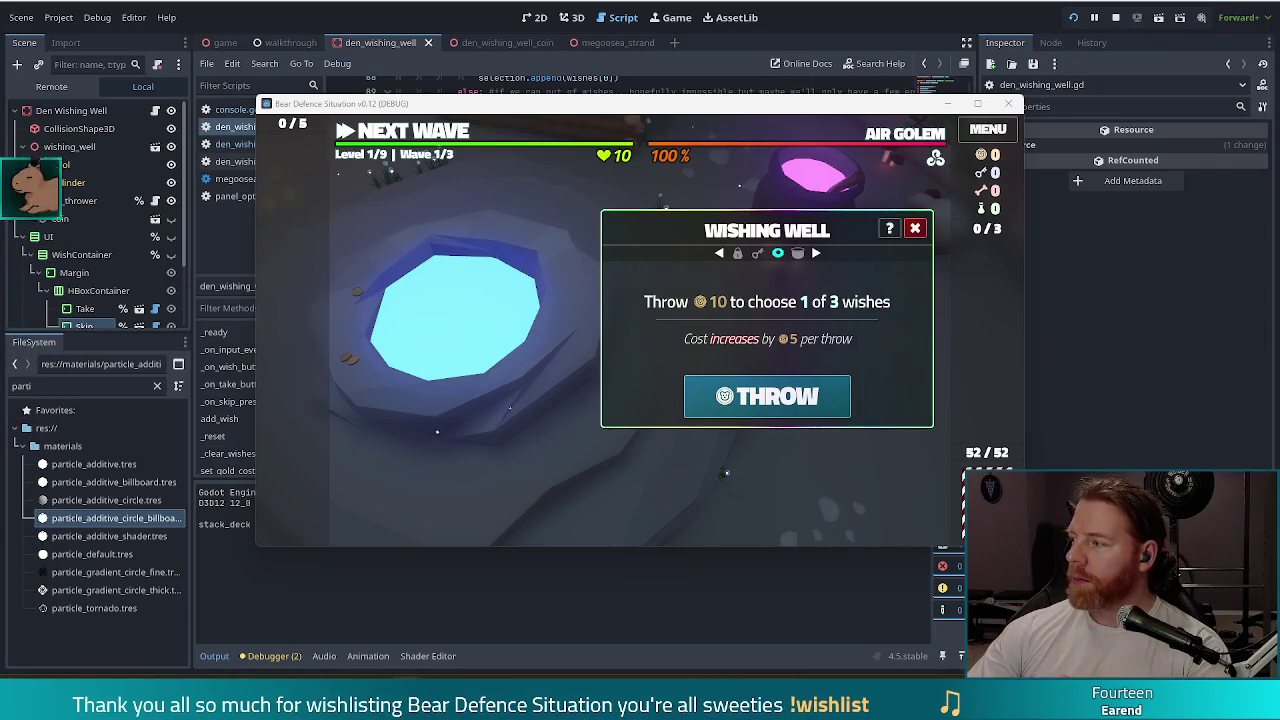
- Switch away from the Godot editor and running game to the Steam client
key(alt+Tab)
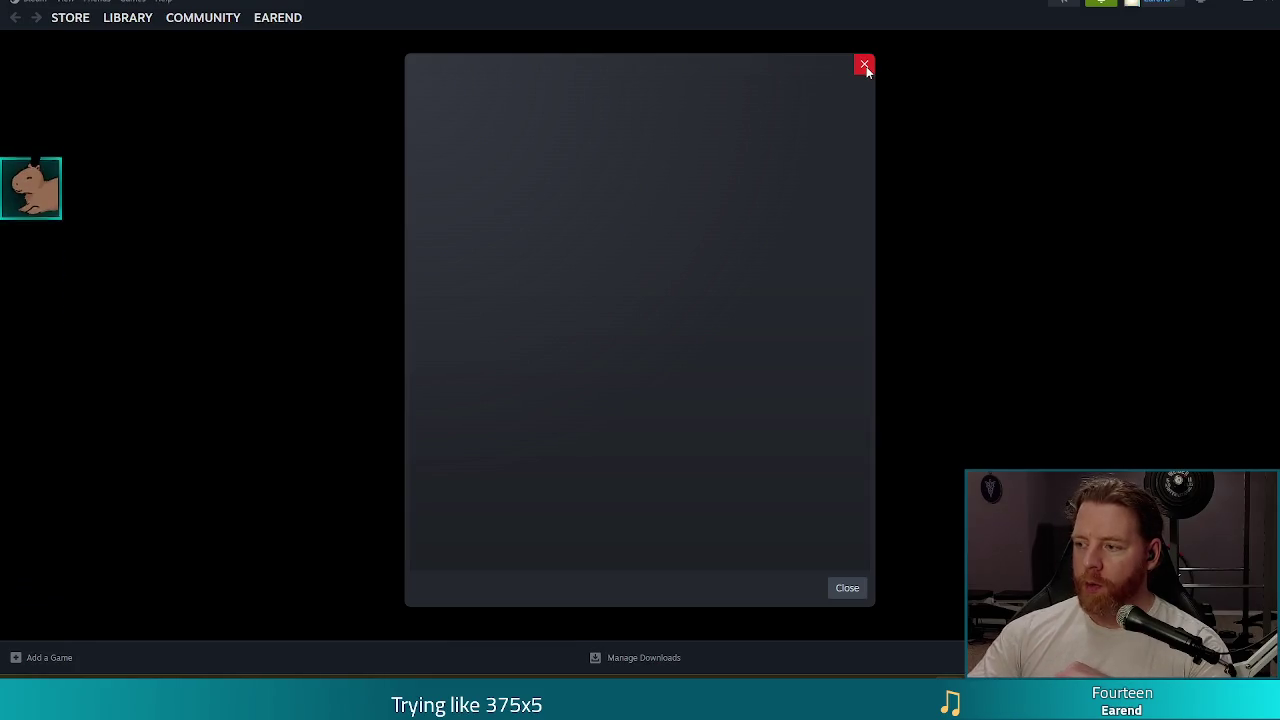
- Dismiss the empty Steam dialog, open Bear Defence Situation Playtest in the library, then switch to Chrome
click(865, 65)
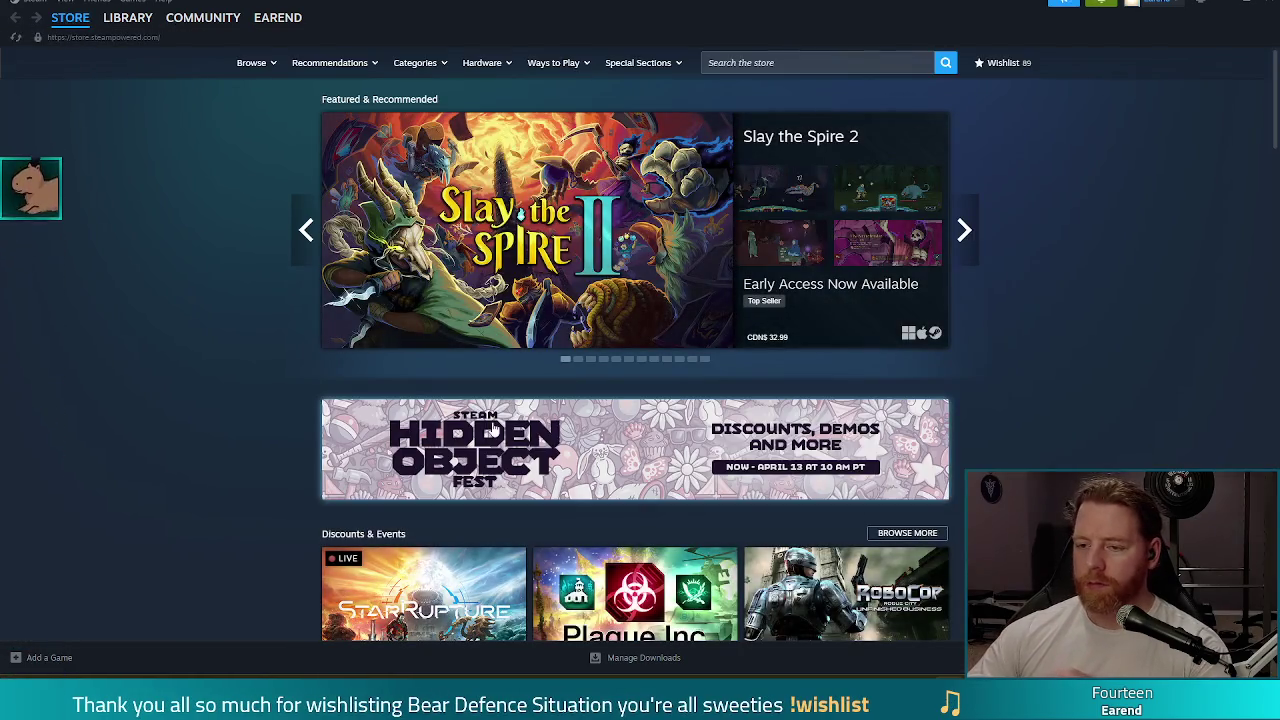
click(127, 20)
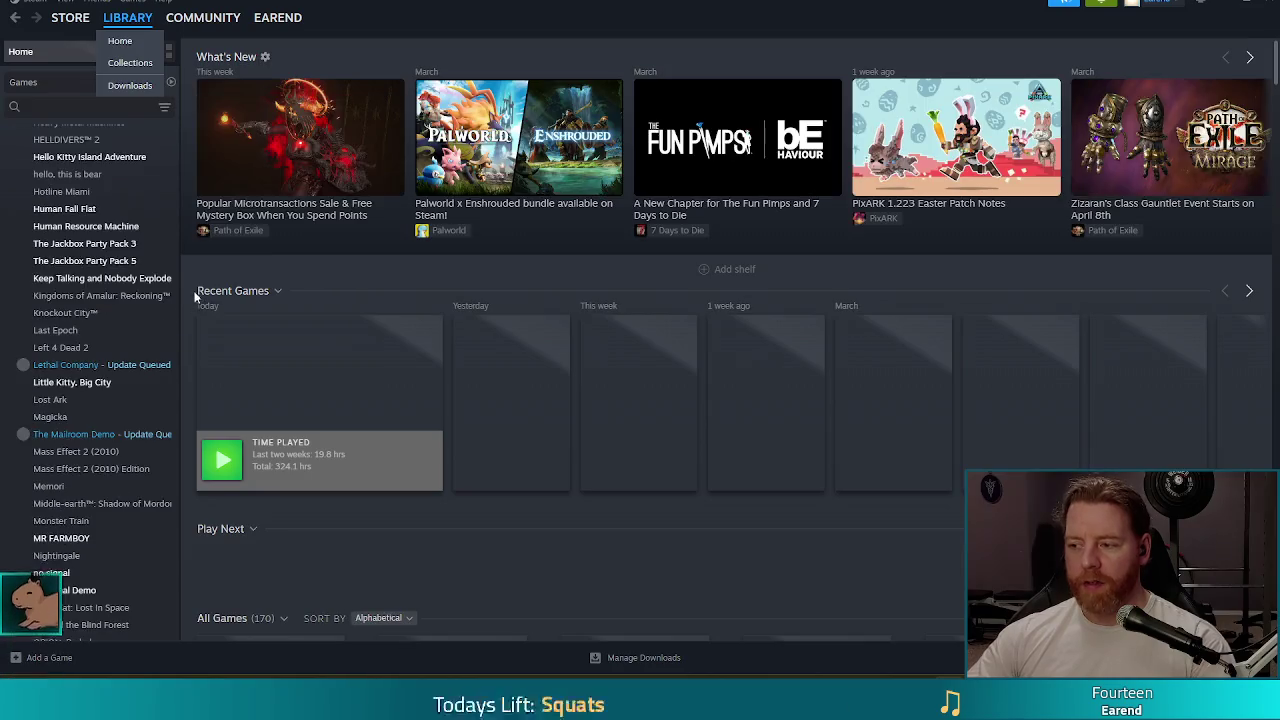
scroll(137, 263, up, 4)
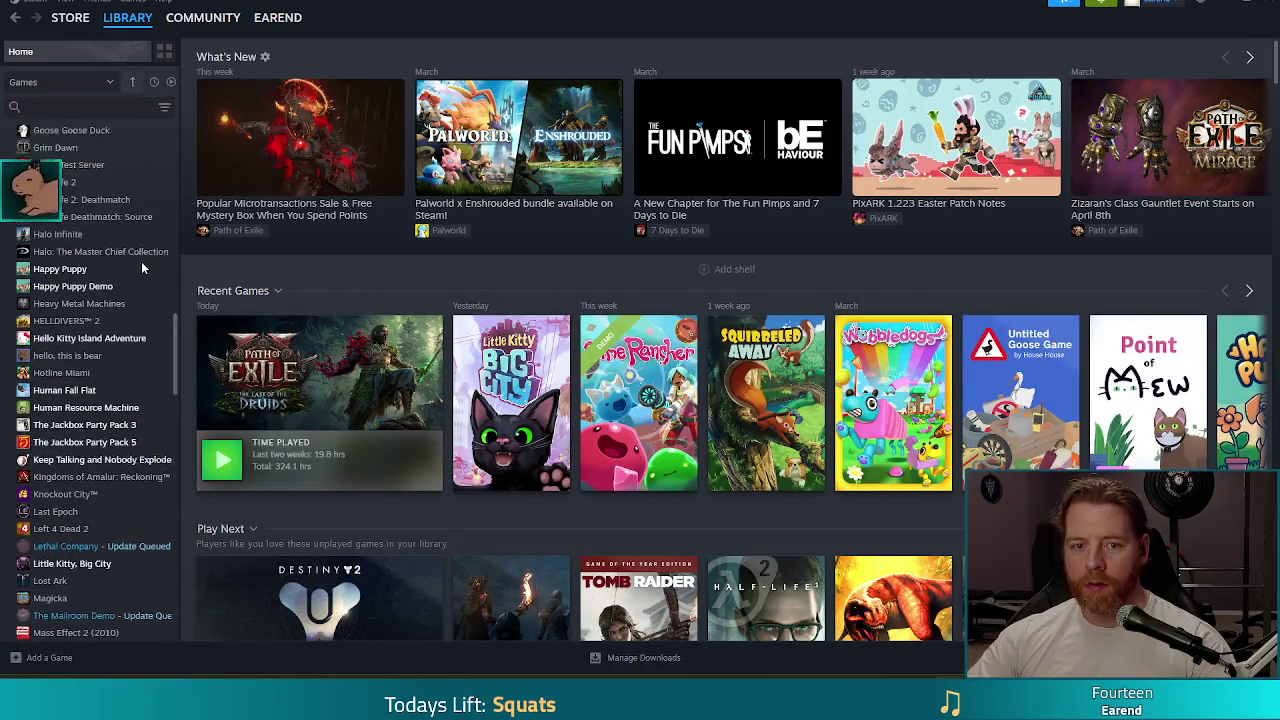
scroll(137, 263, up, 15)
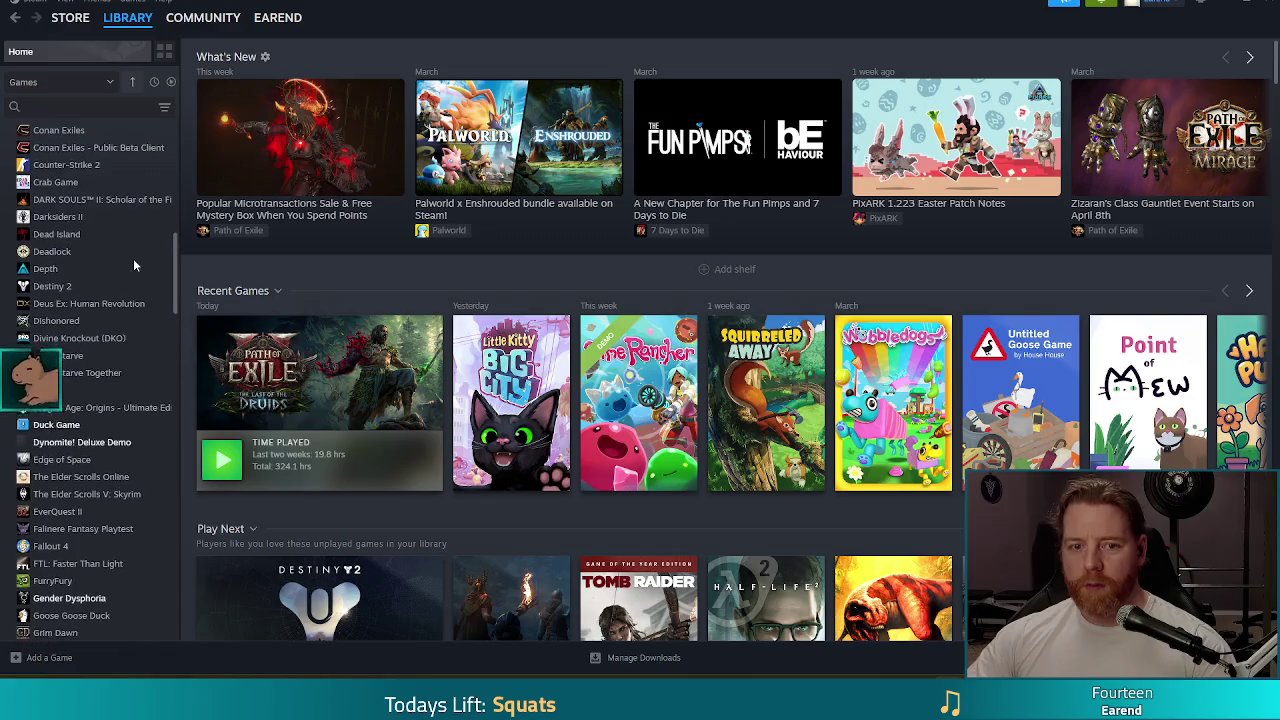
scroll(118, 269, up, 4)
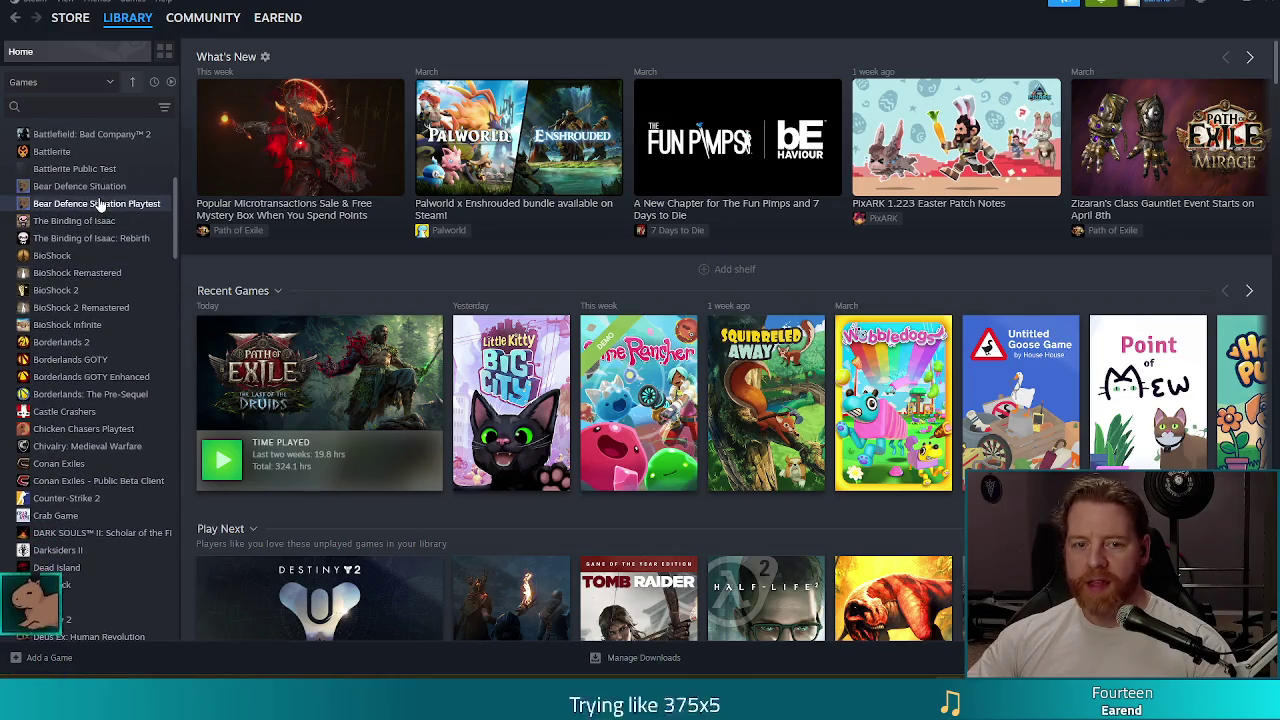
click(100, 204)
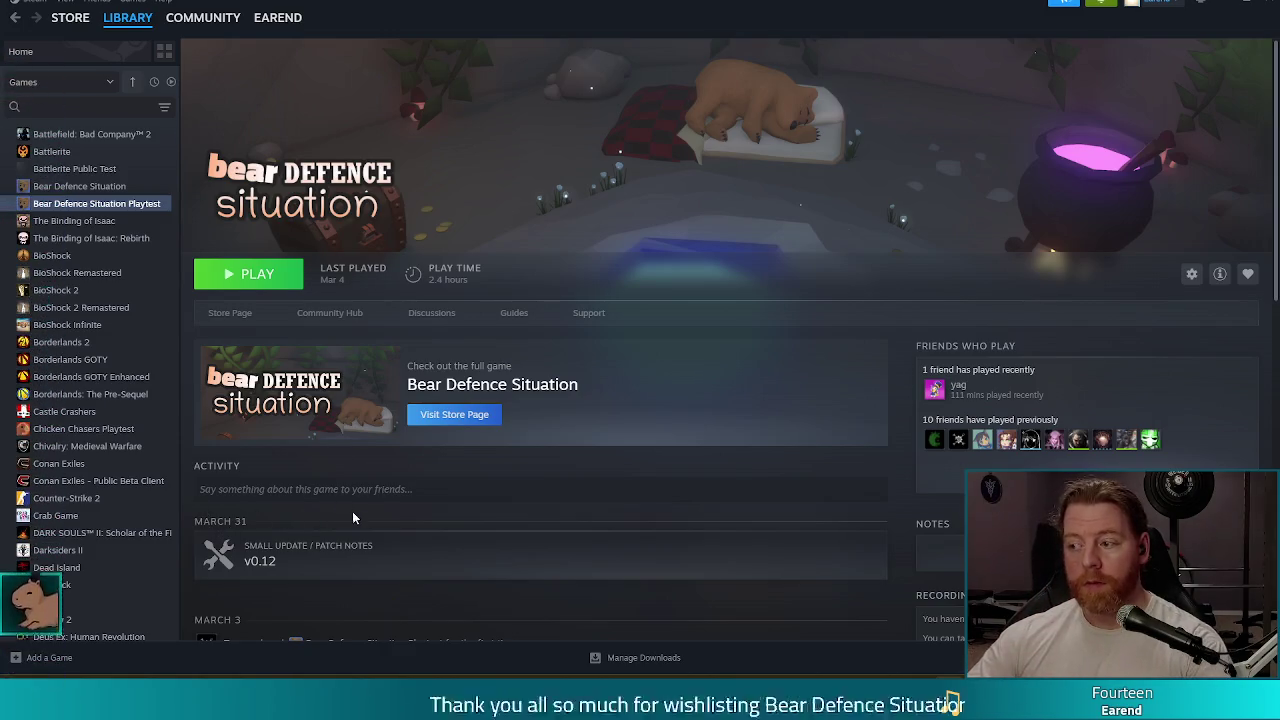
scroll(502, 525, down, 1)
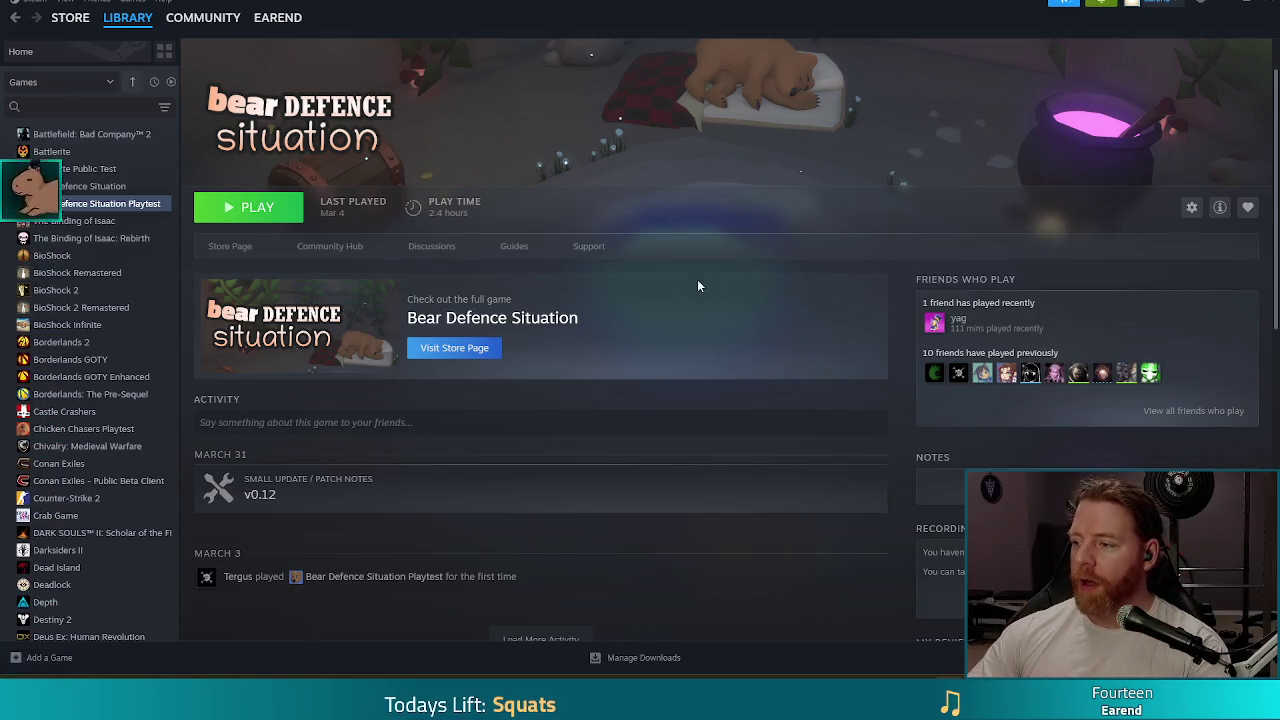
key(alt+Tab)
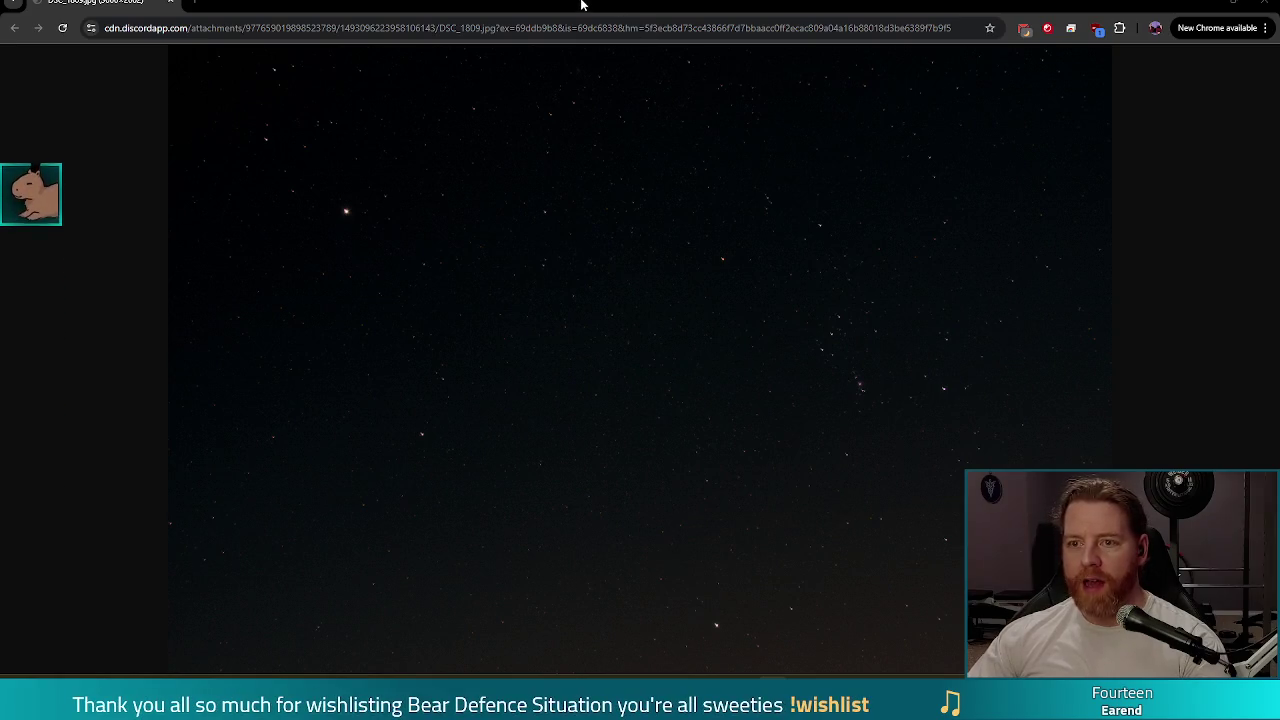
- Switch from the Chrome starry-sky image back to the Godot editor and running game
key(alt+Tab)
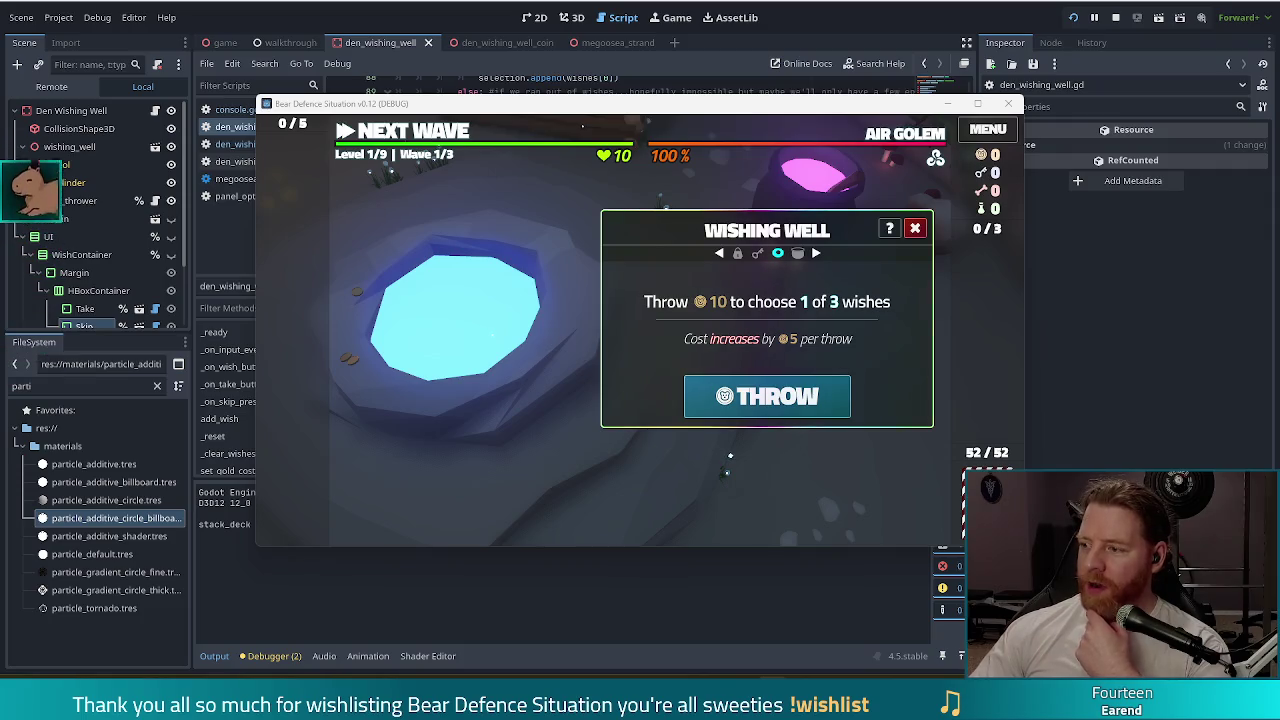
- Move the game window up and to the left, then close the Wishing Well dialog
mouse_move(603, 112)
mouse_down()
mouse_move(523, 112)
mouse_move(549, 97)
mouse_up()
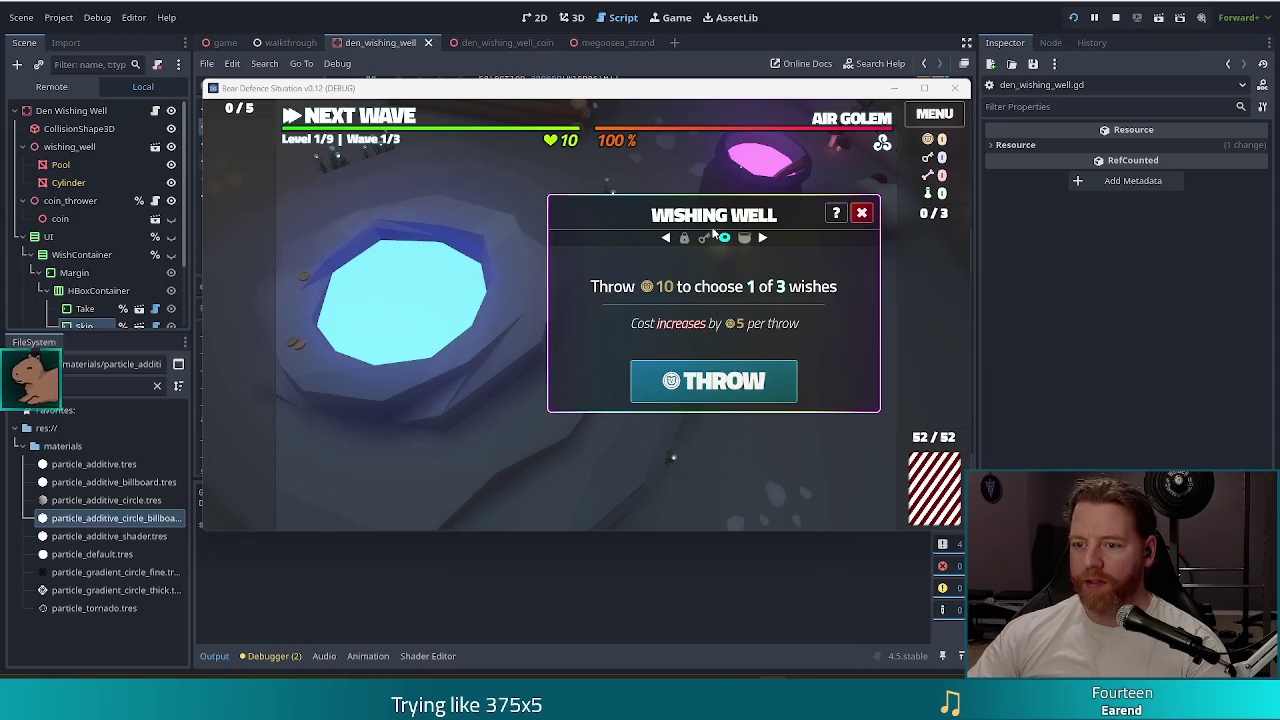
click(860, 213)
- Reopen the Wishing Well and run test_kit in the console to grant test resources
click(838, 213)
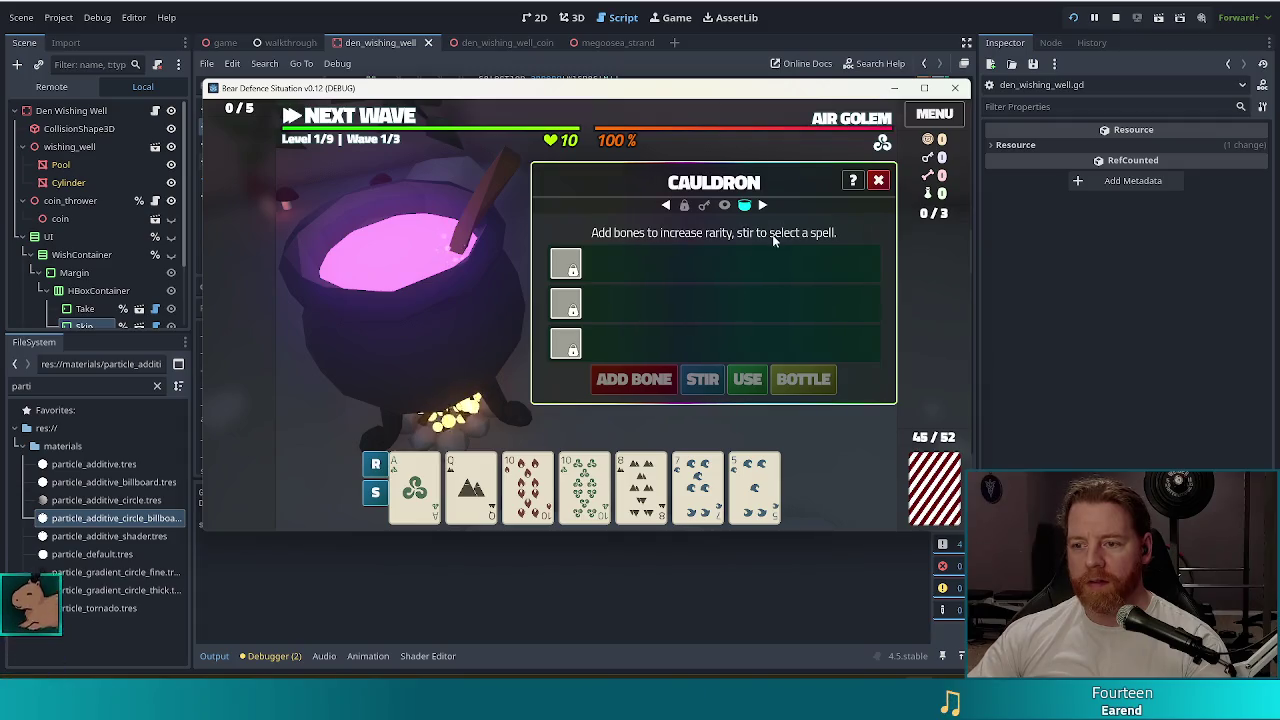
key(Escape)
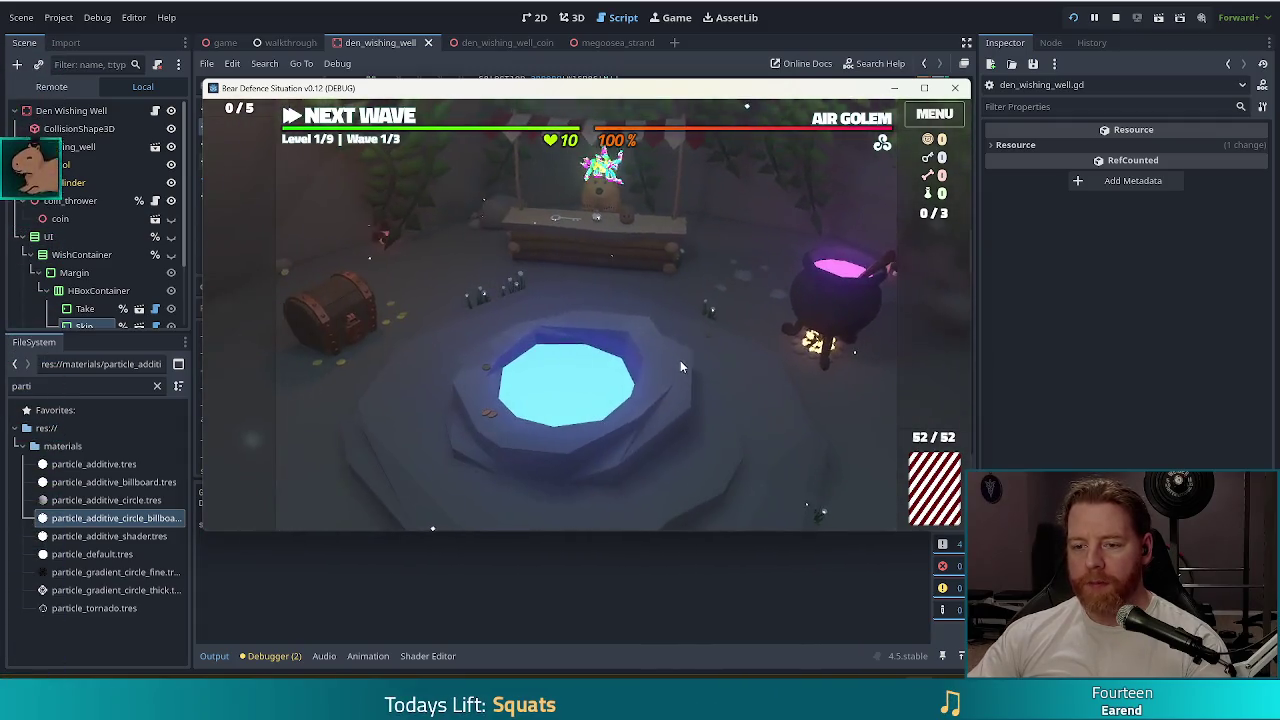
click(680, 367)
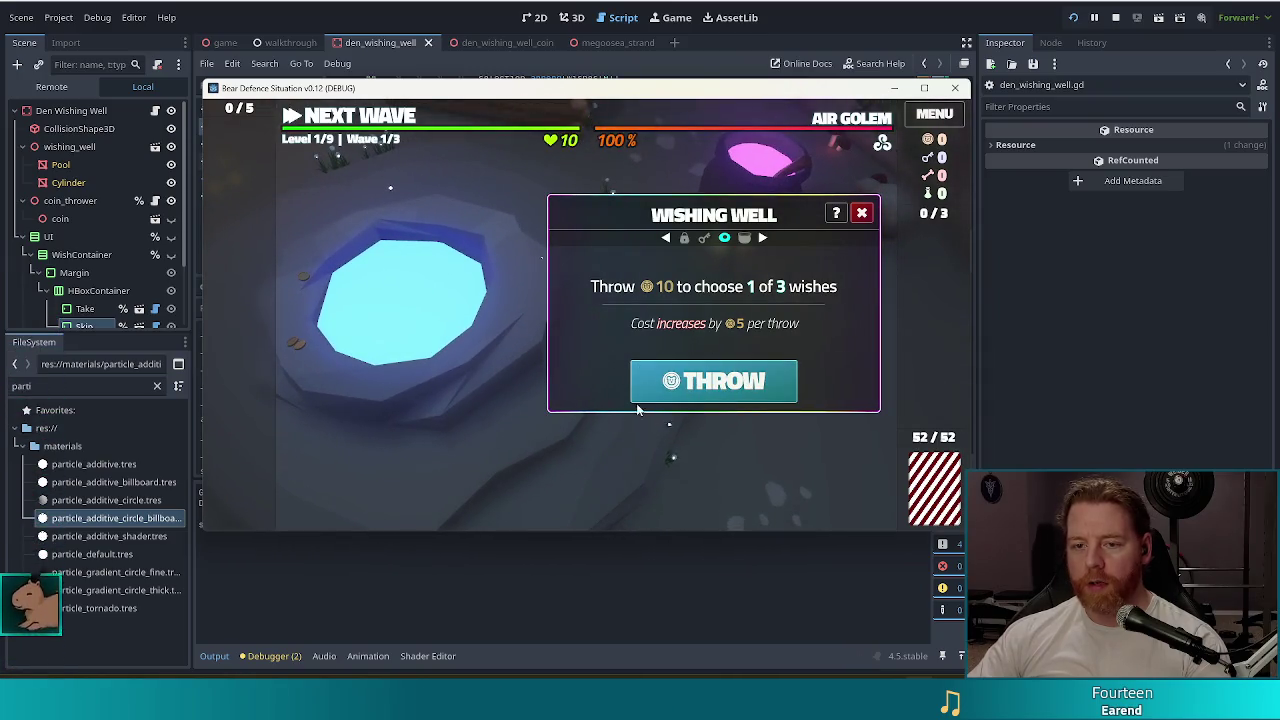
key(grave)
text(test_kit)
key(Return)
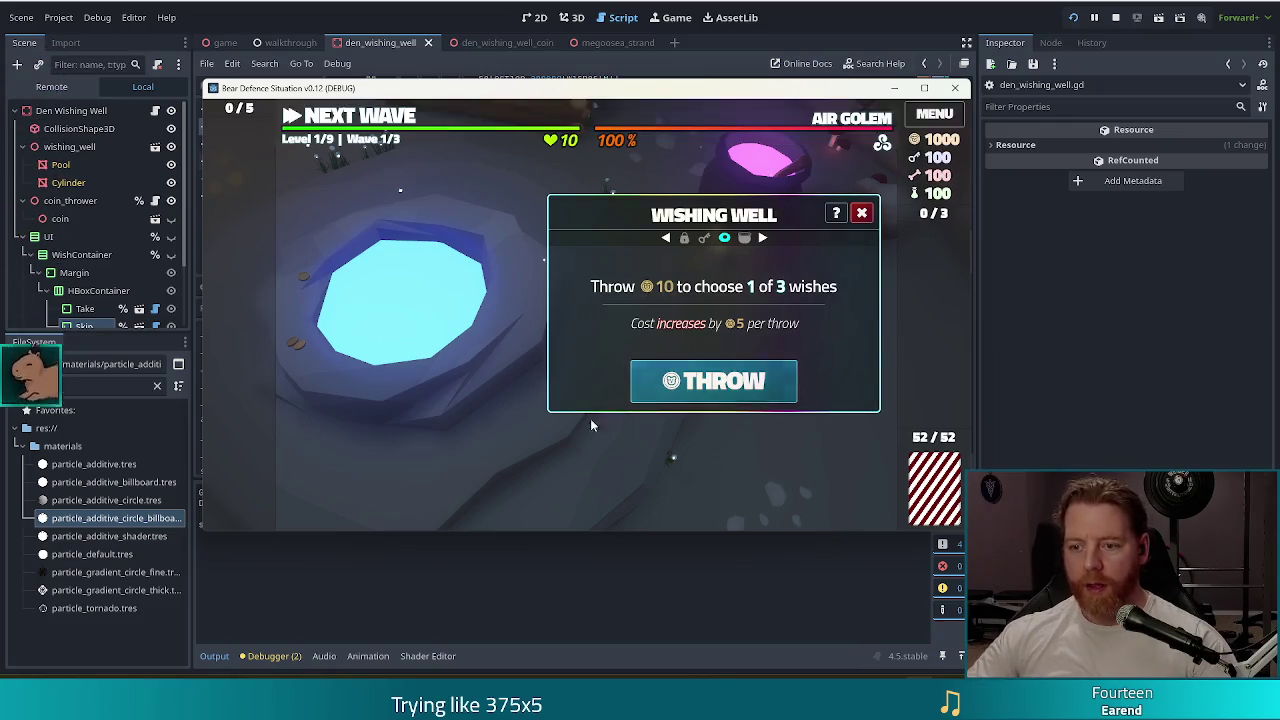
- Throw once, pick Ember's Glory, skip the wishes, and move on to the Cauldron panel
click(697, 385)
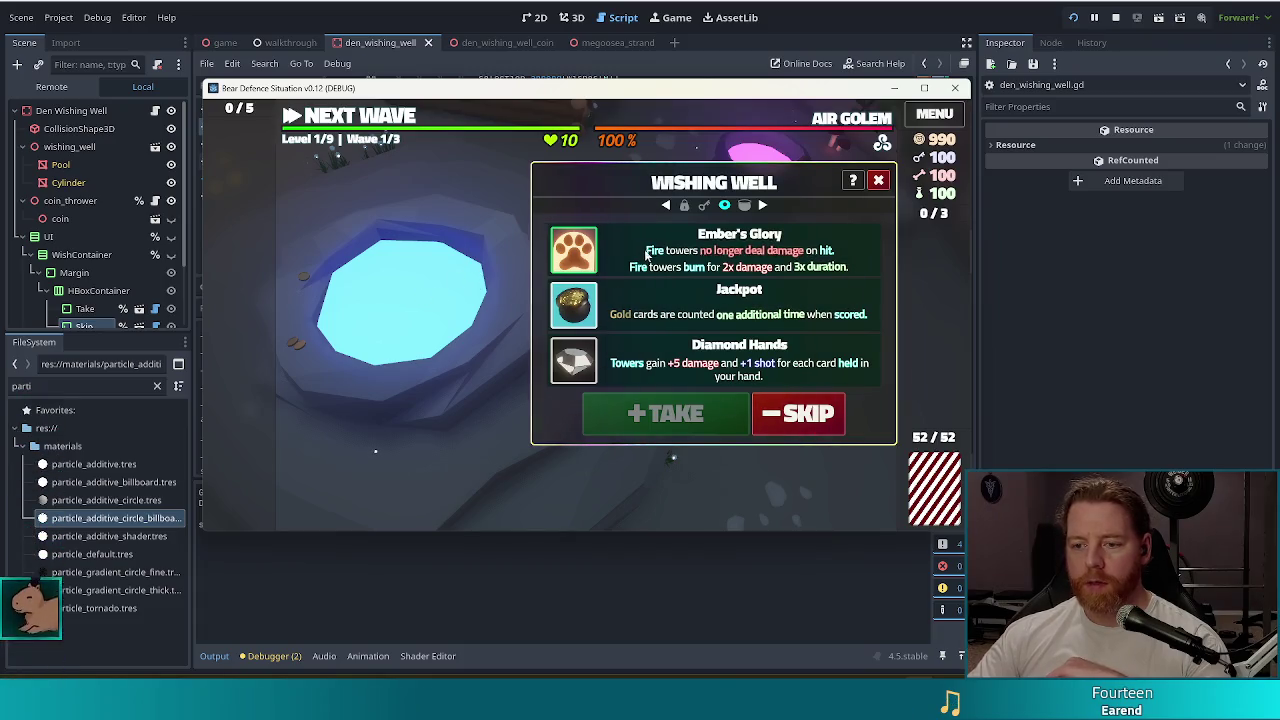
click(713, 250)
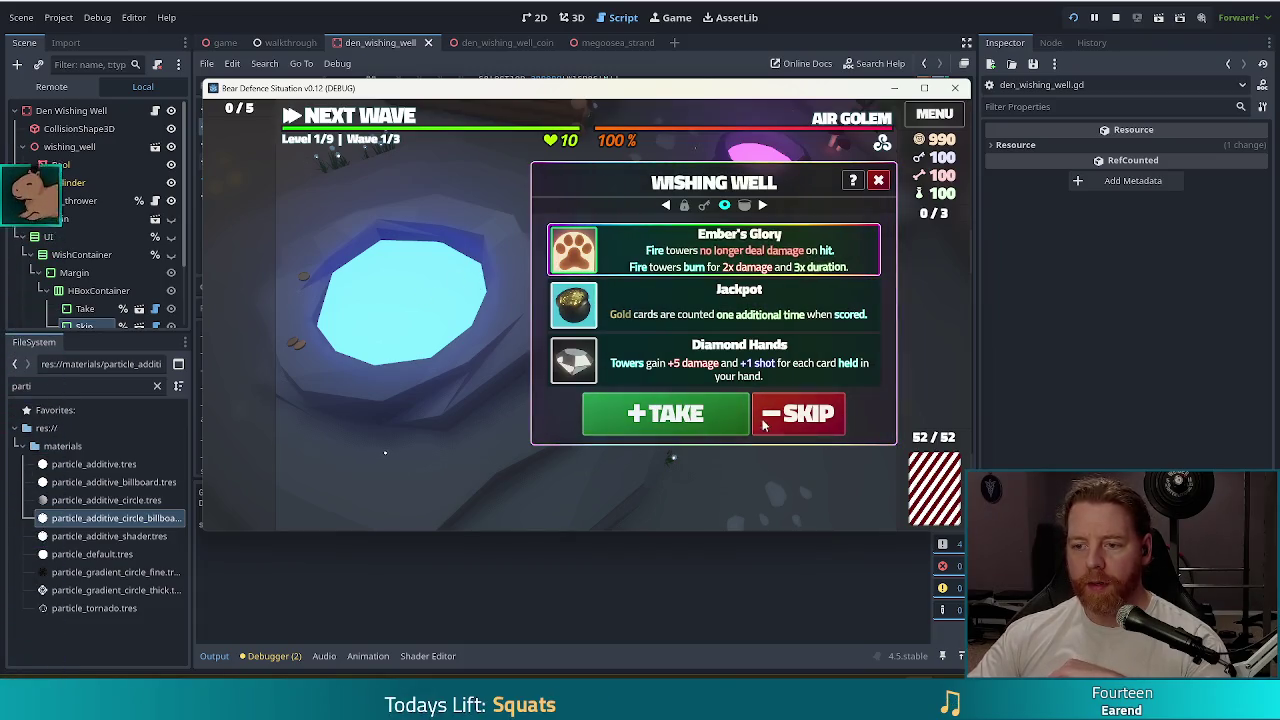
click(808, 420)
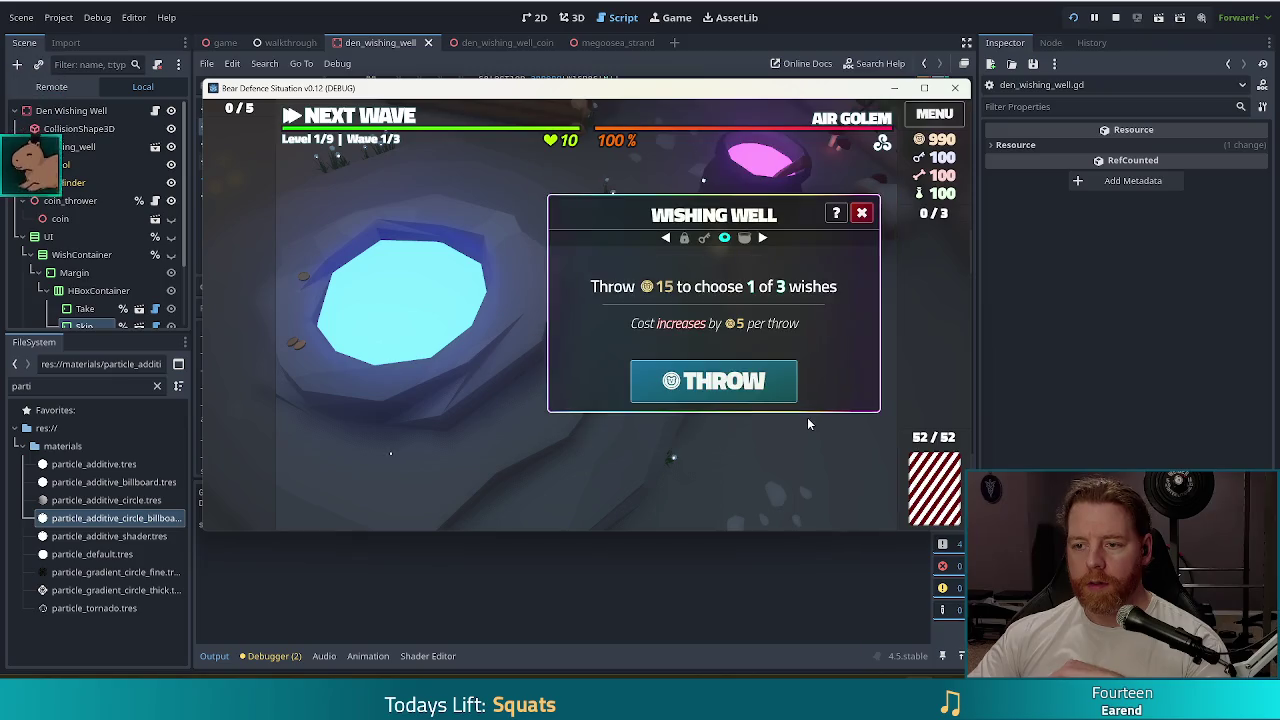
click(861, 213)
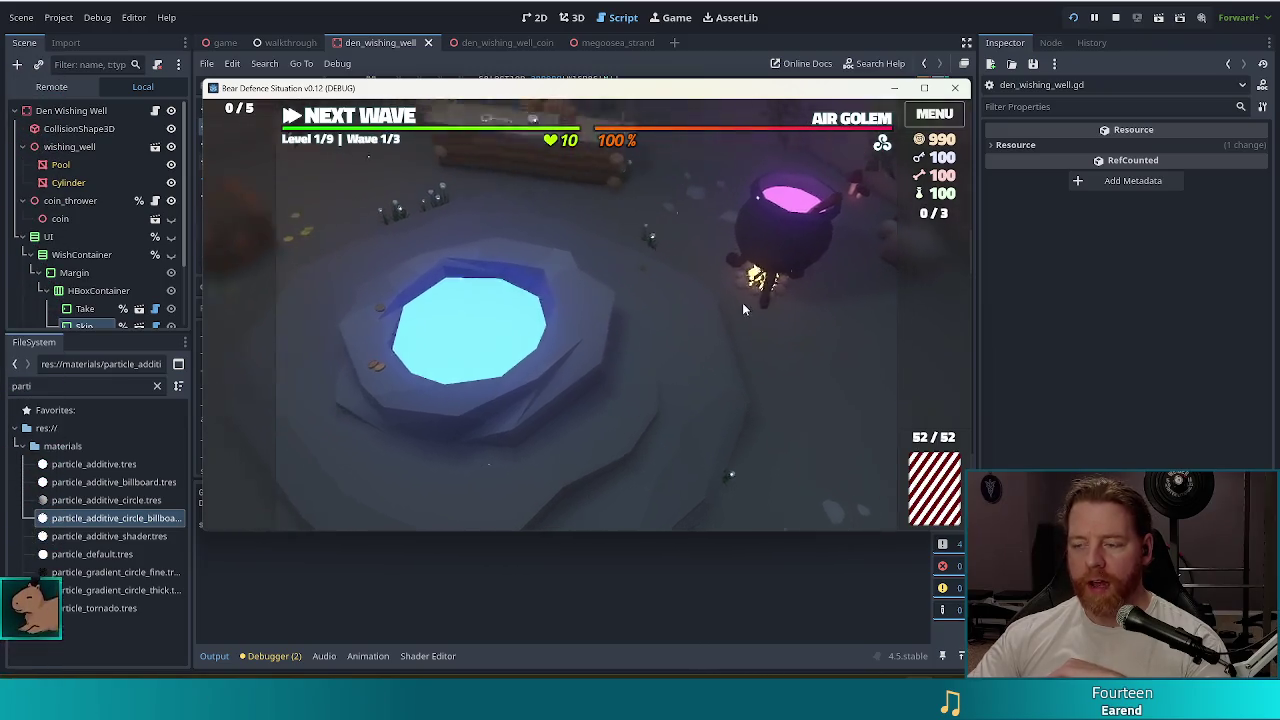
click(837, 299)
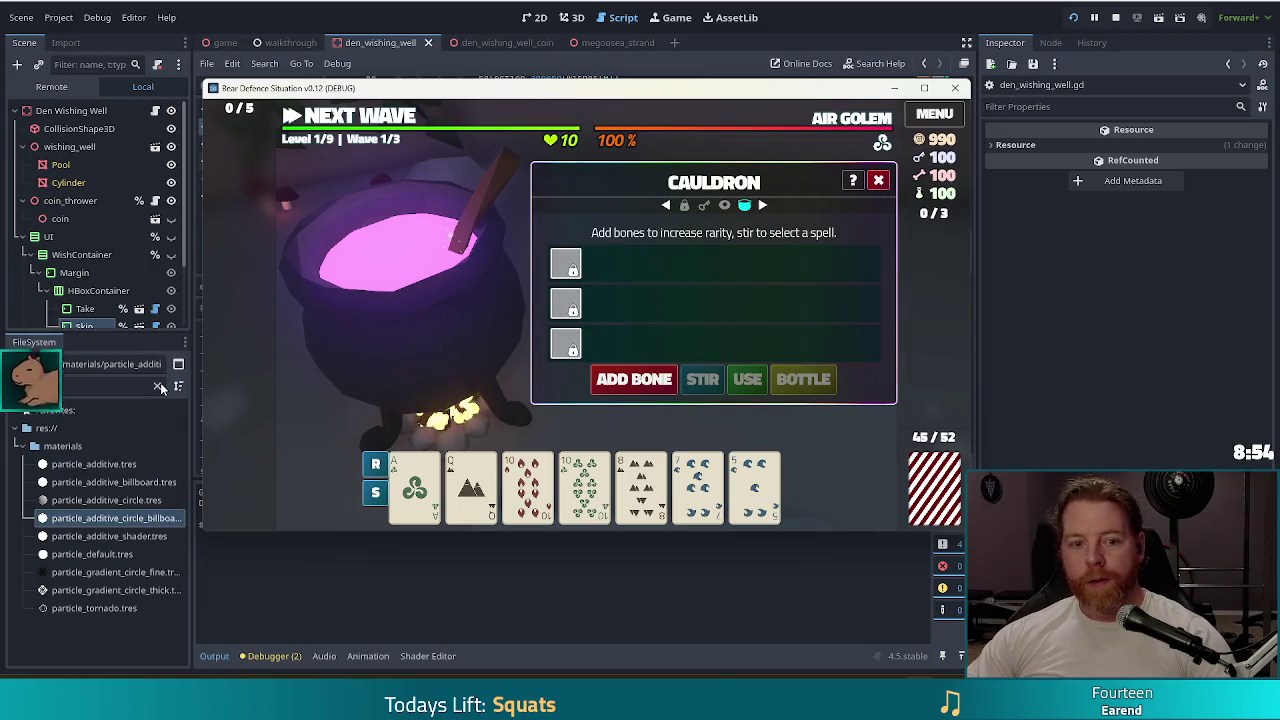
- Bring the editor back over the game by selecting the UI node in the Scene dock
scroll(92, 248, down, 2)
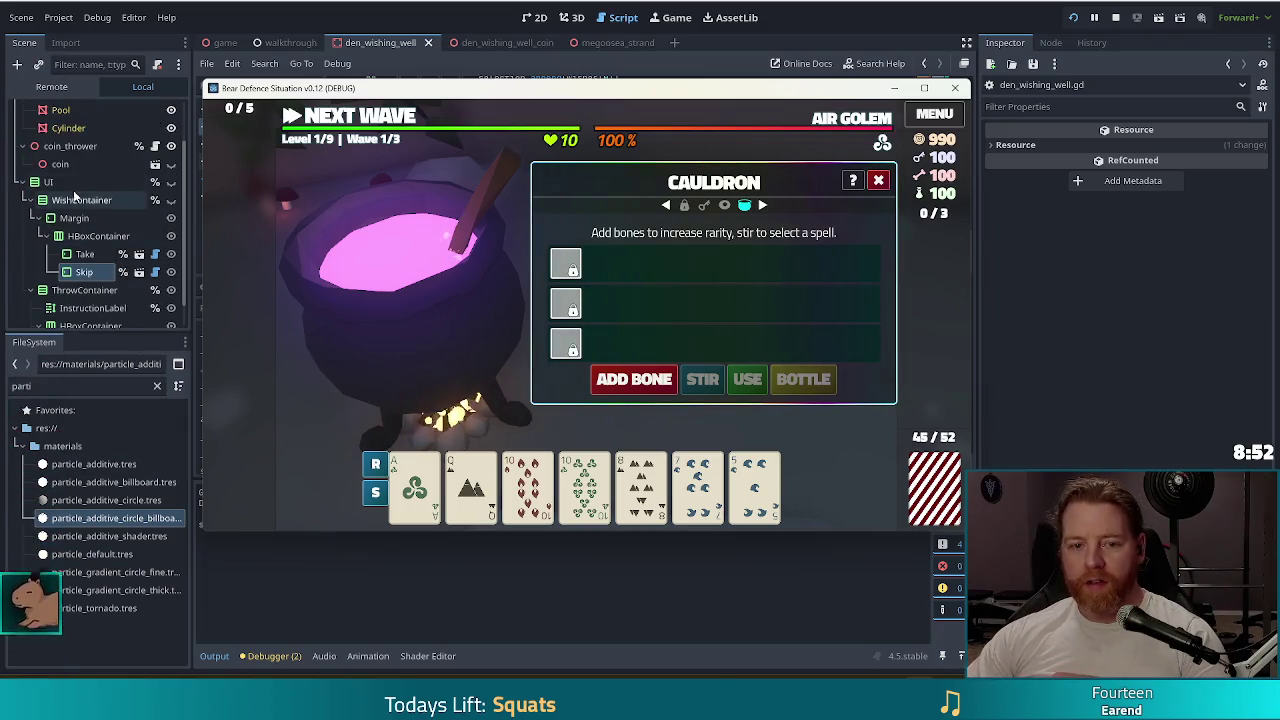
click(80, 182)
- Inspect the ThrowContainer node, then close the den_wishing_well_coin and megoosea_strand scene tabs
scroll(112, 214, down, 1)
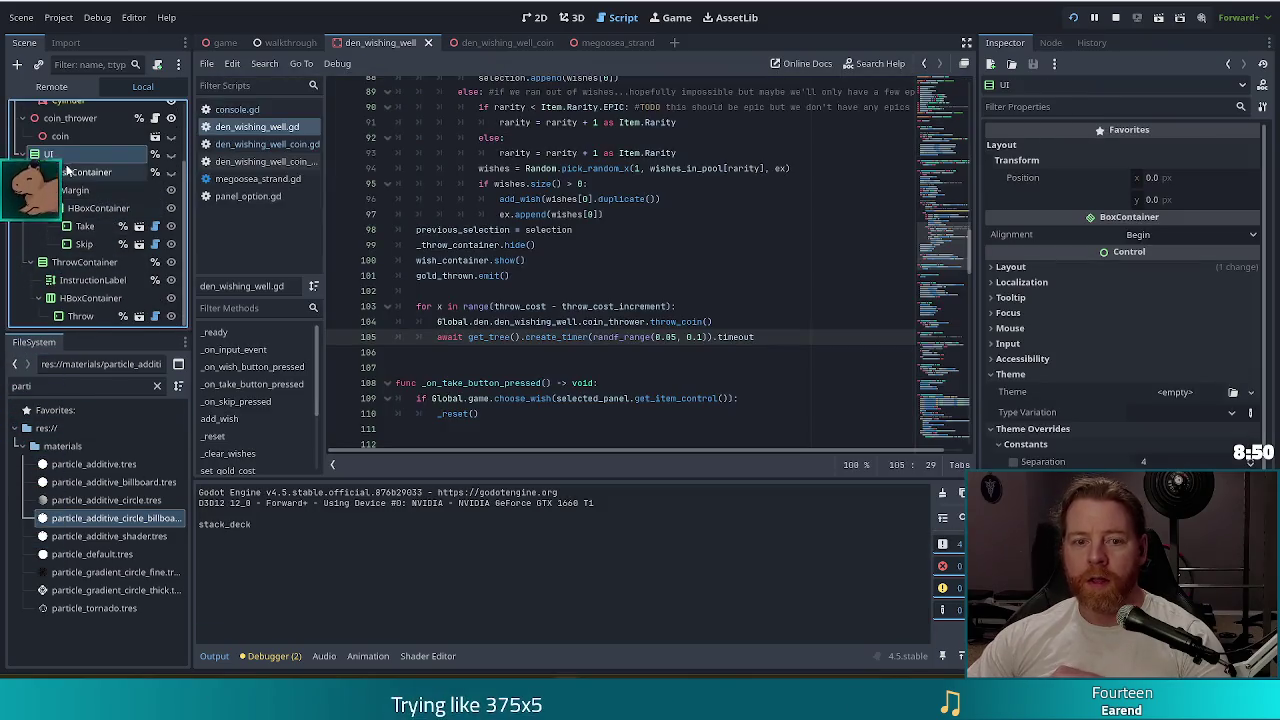
click(75, 263)
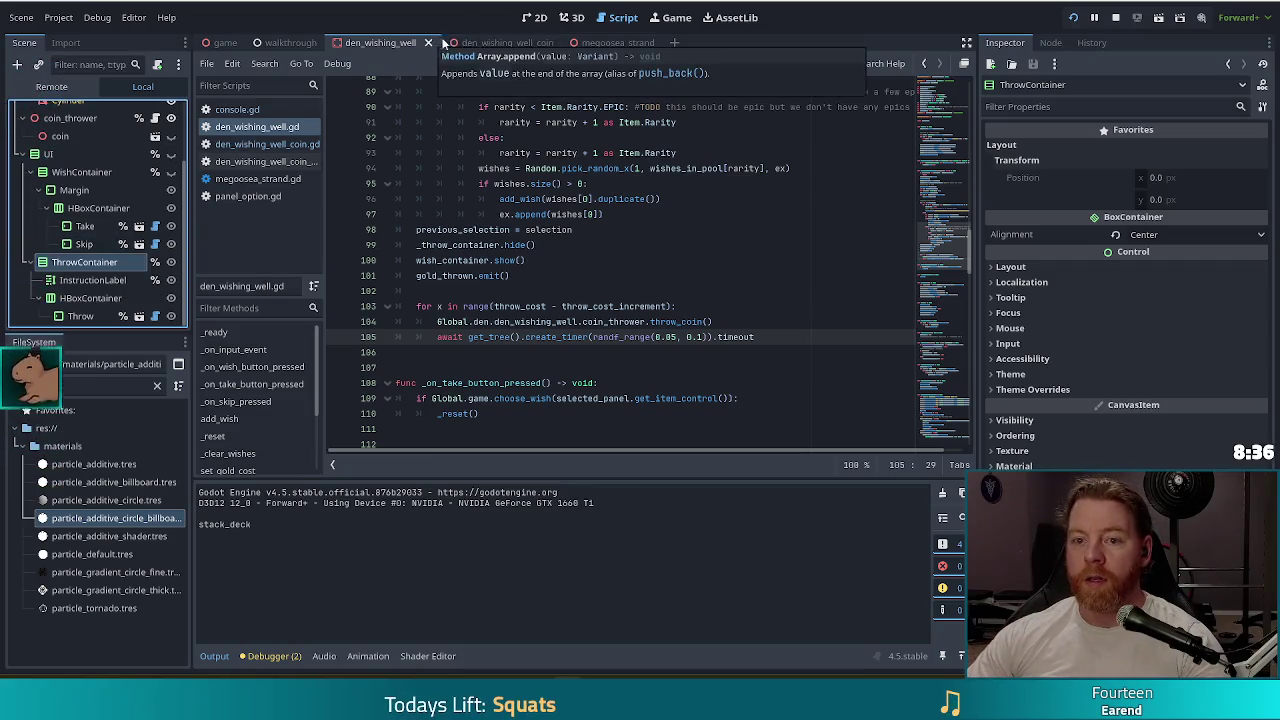
click(517, 44)
click(545, 43)
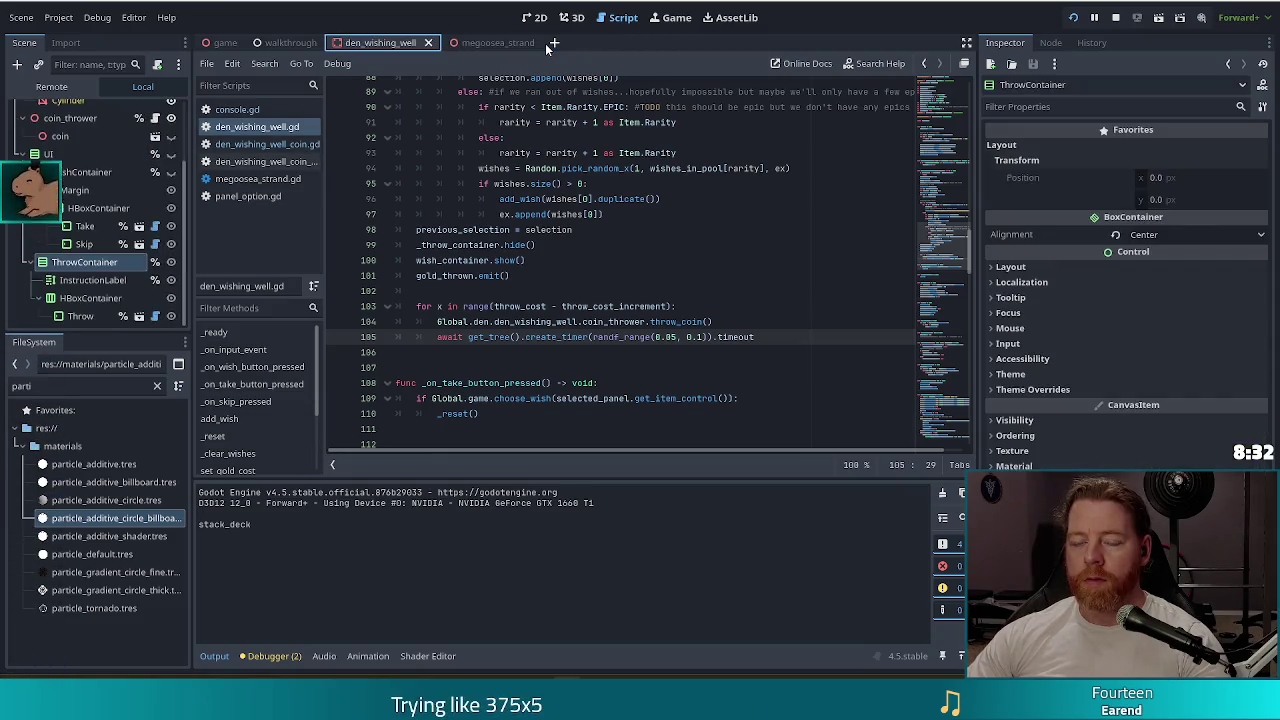
click(505, 42)
click(537, 43)
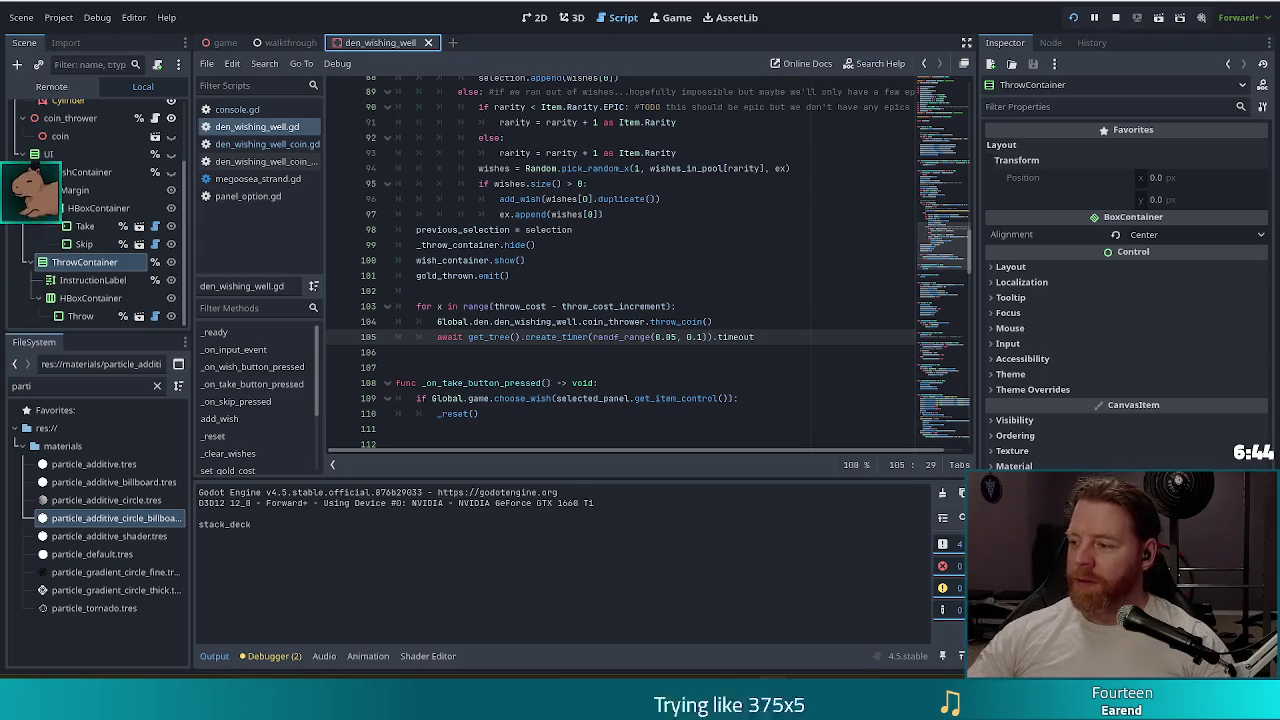
- Place the caret at the end of line 105 in den_wishing_well.gd
click(769, 336)
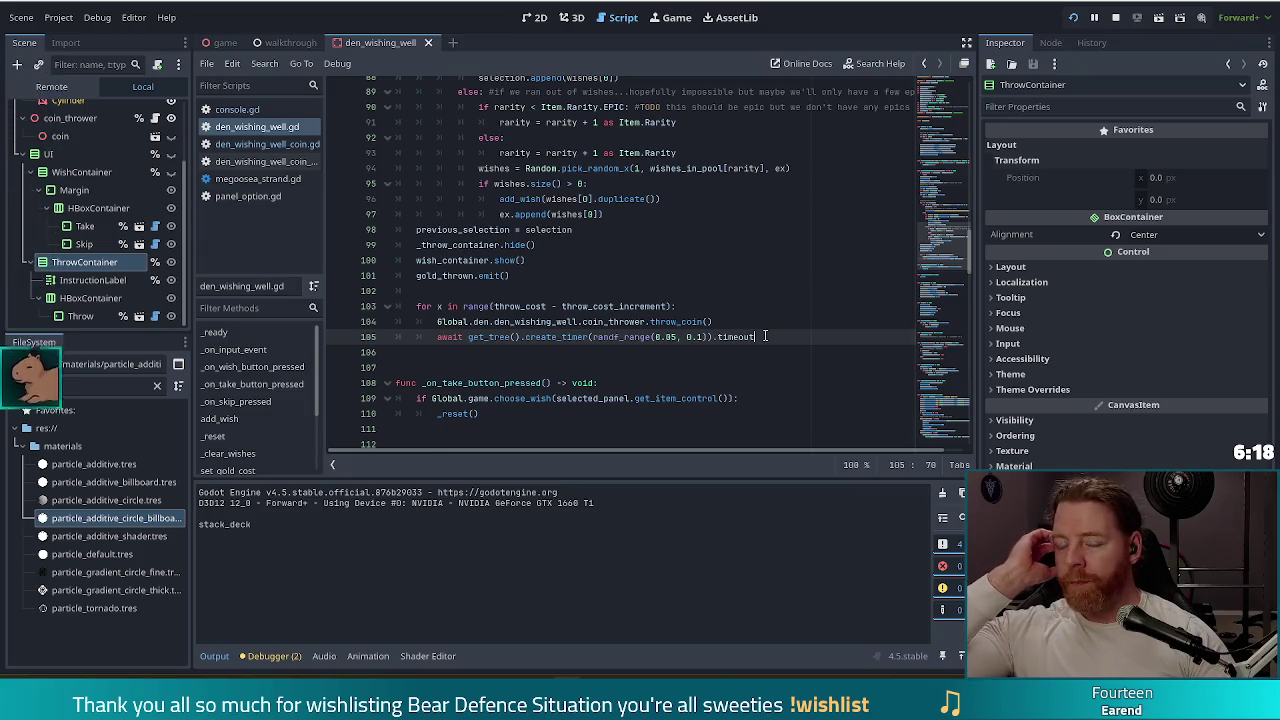
- Filter the FileSystem dock for 'cauldron' and open den_cauldron.tscn
click(520, 352)
key(ctrl+a)
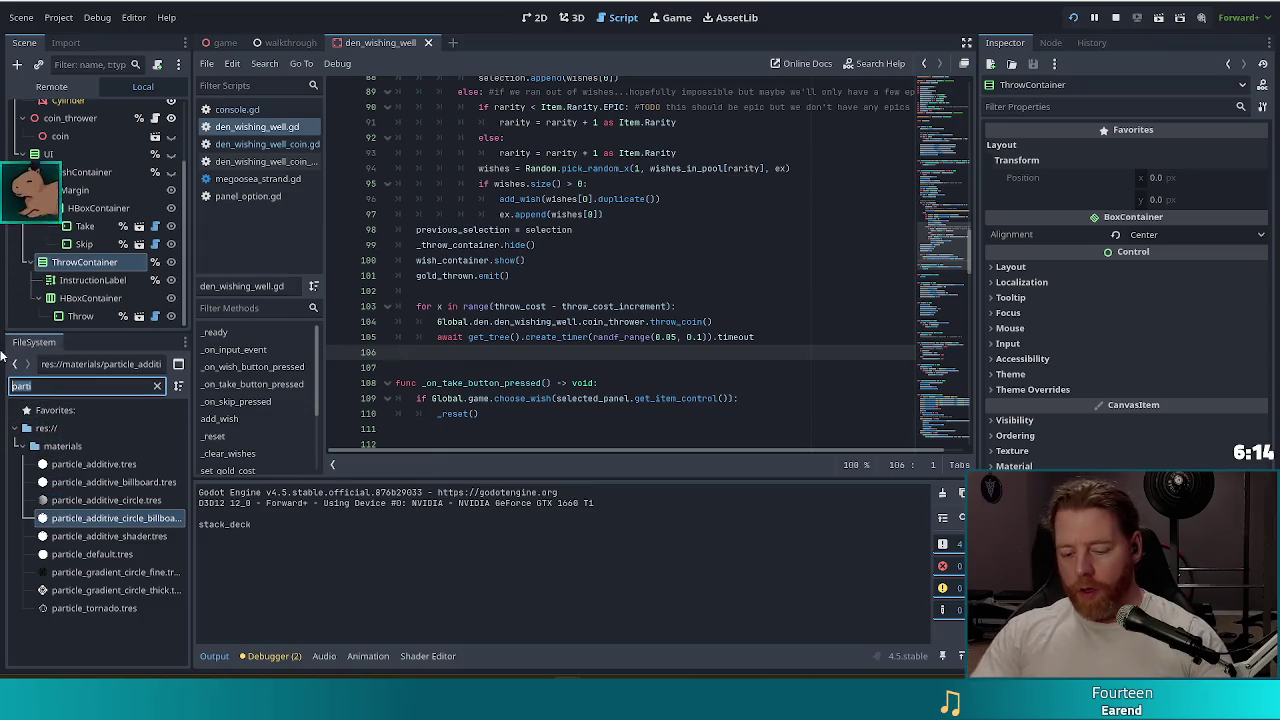
text(cauldon)
key(BackSpace)
key(BackSpace)
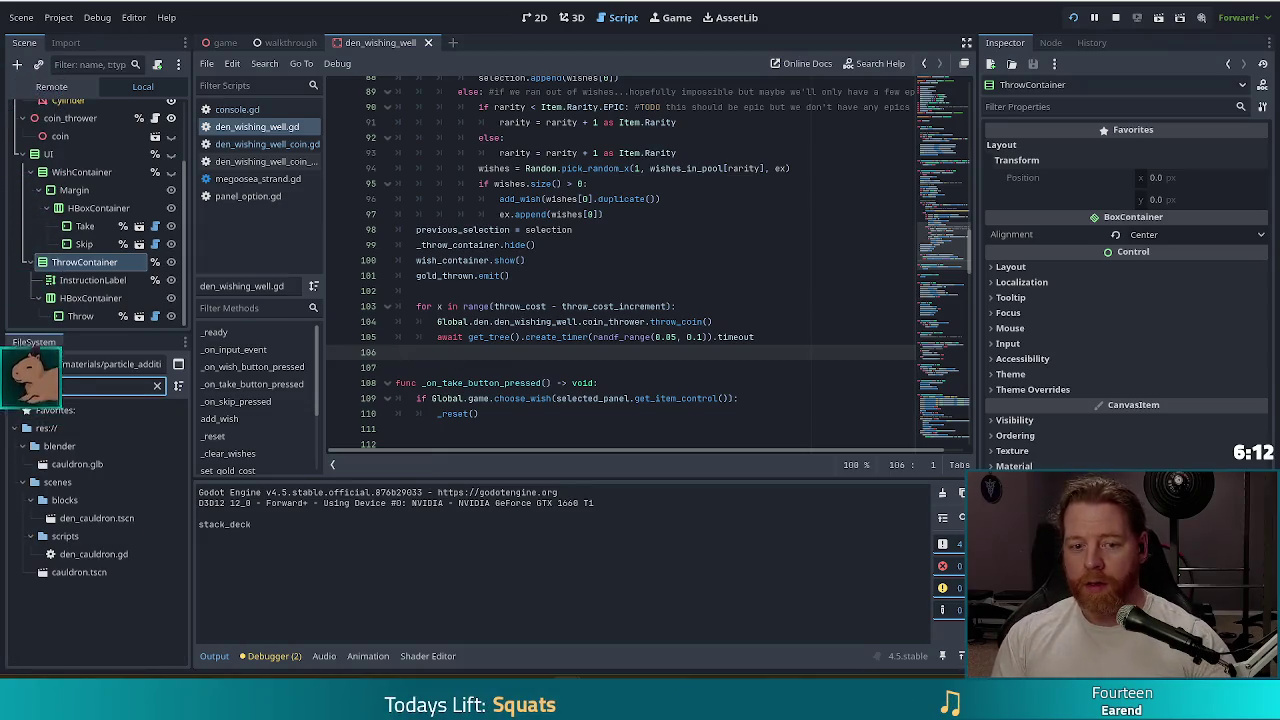
text(ron)
double_click(97, 518)
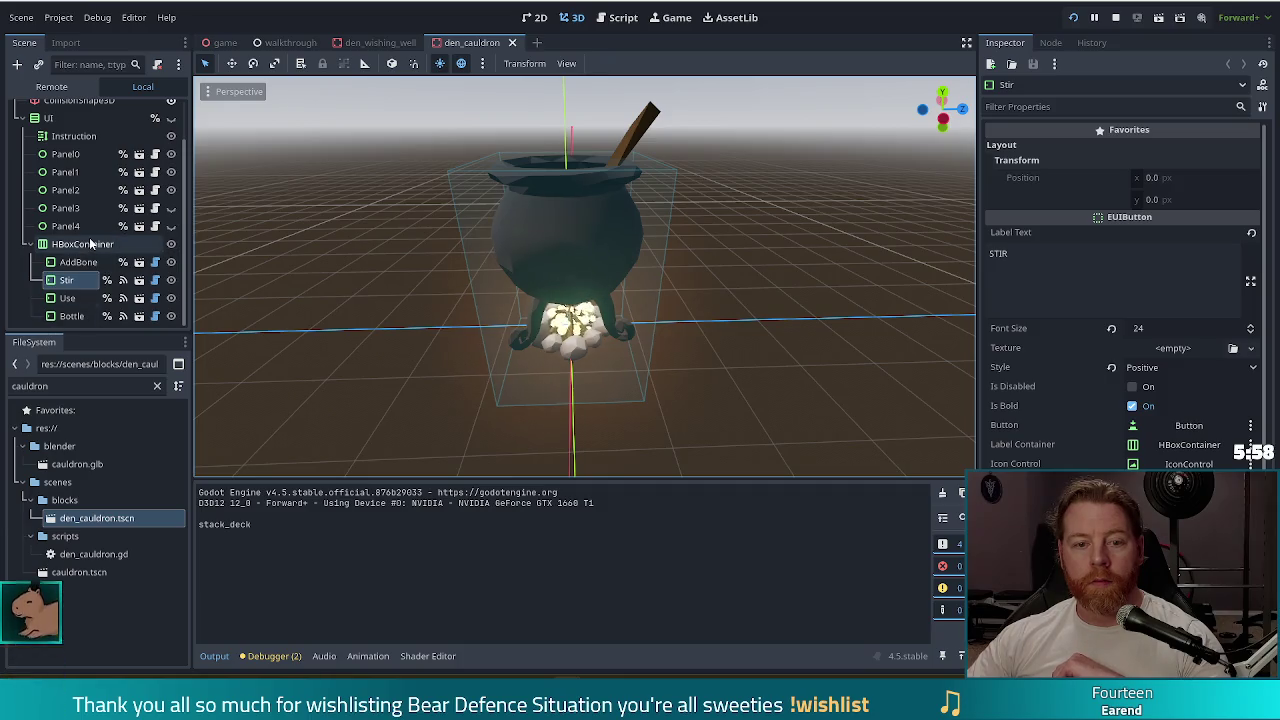
- In the 2D view, frame the cauldron UI, then select WishContainer in the den_wishing_well scene
click(533, 17)
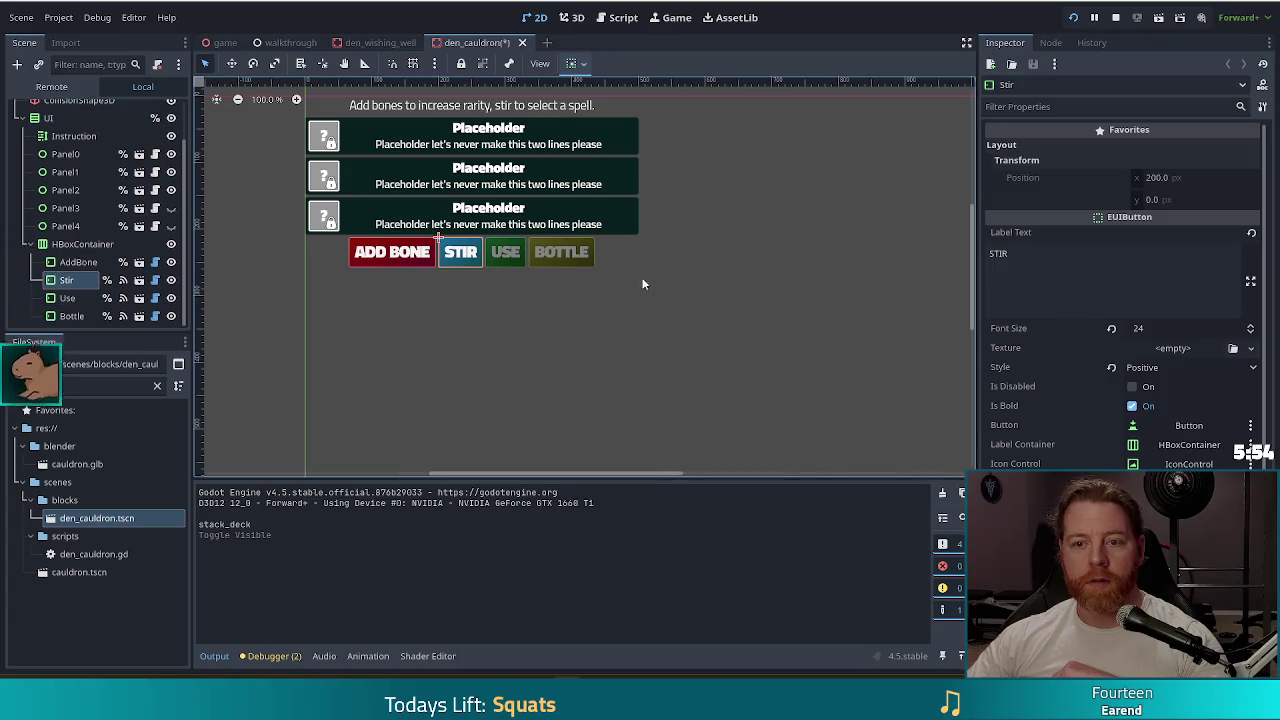
drag(754, 234, 778, 291)
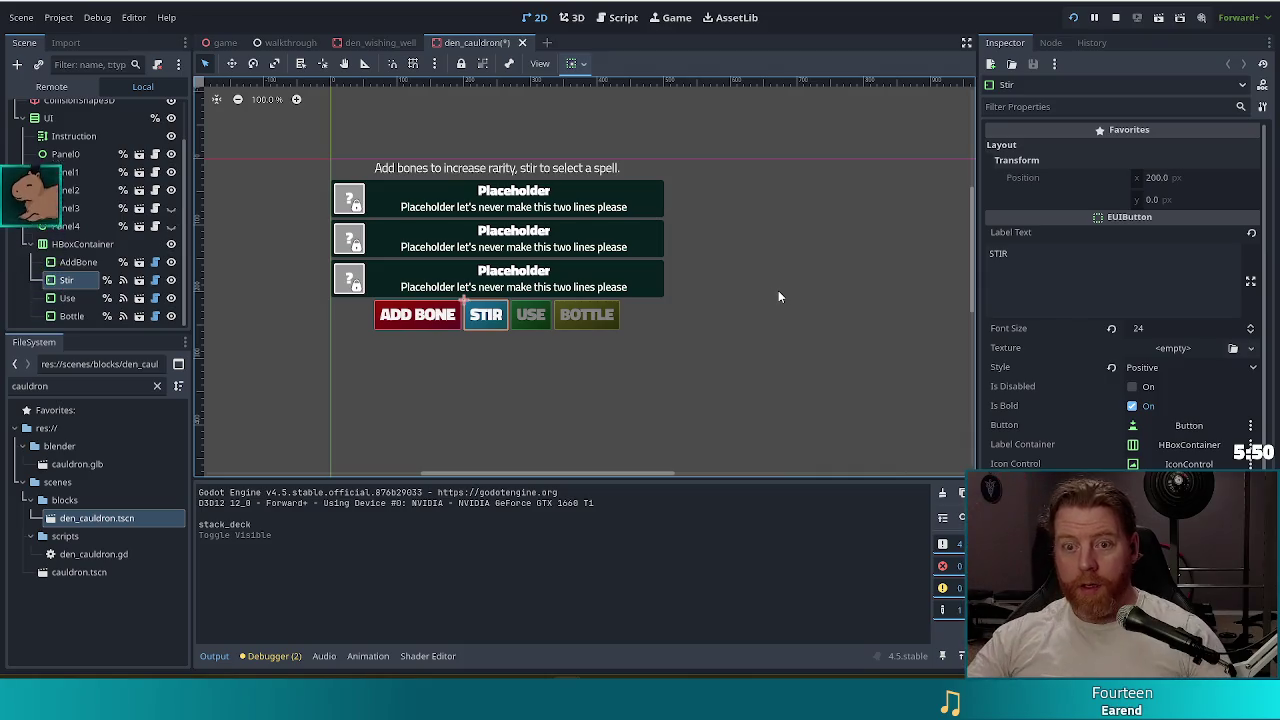
click(380, 42)
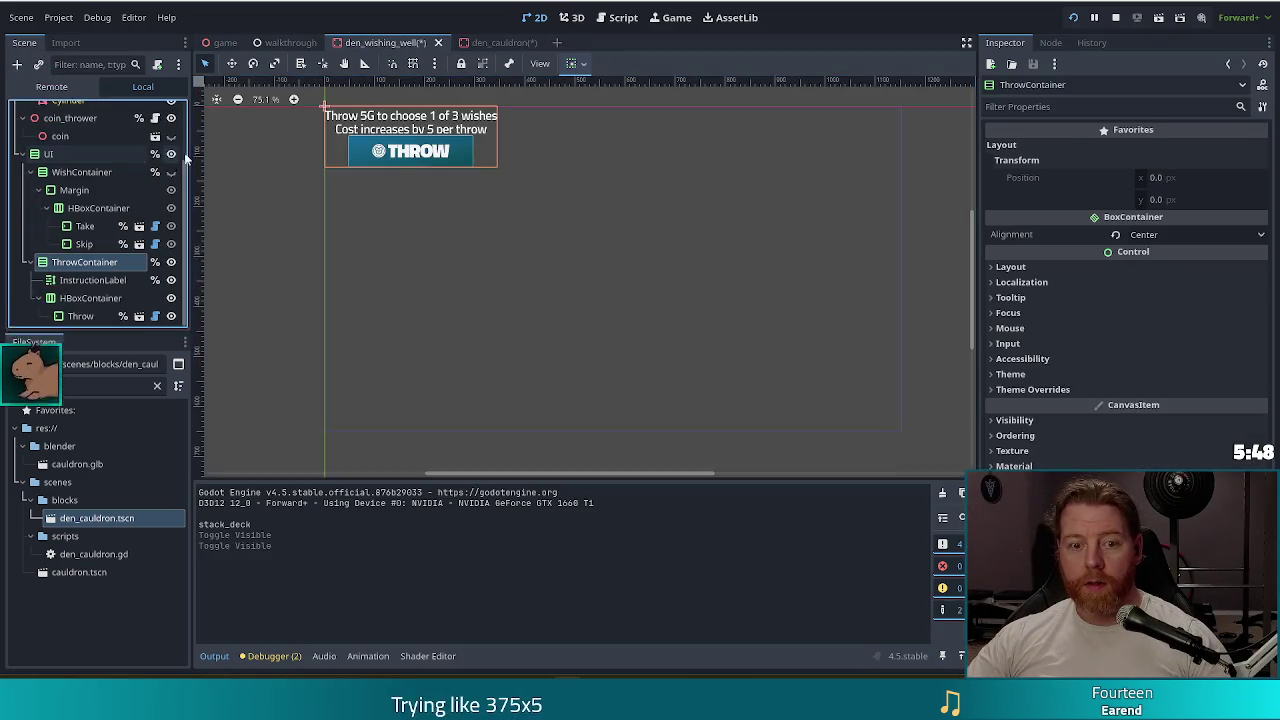
click(99, 177)
scroll(90, 202, up, 1)
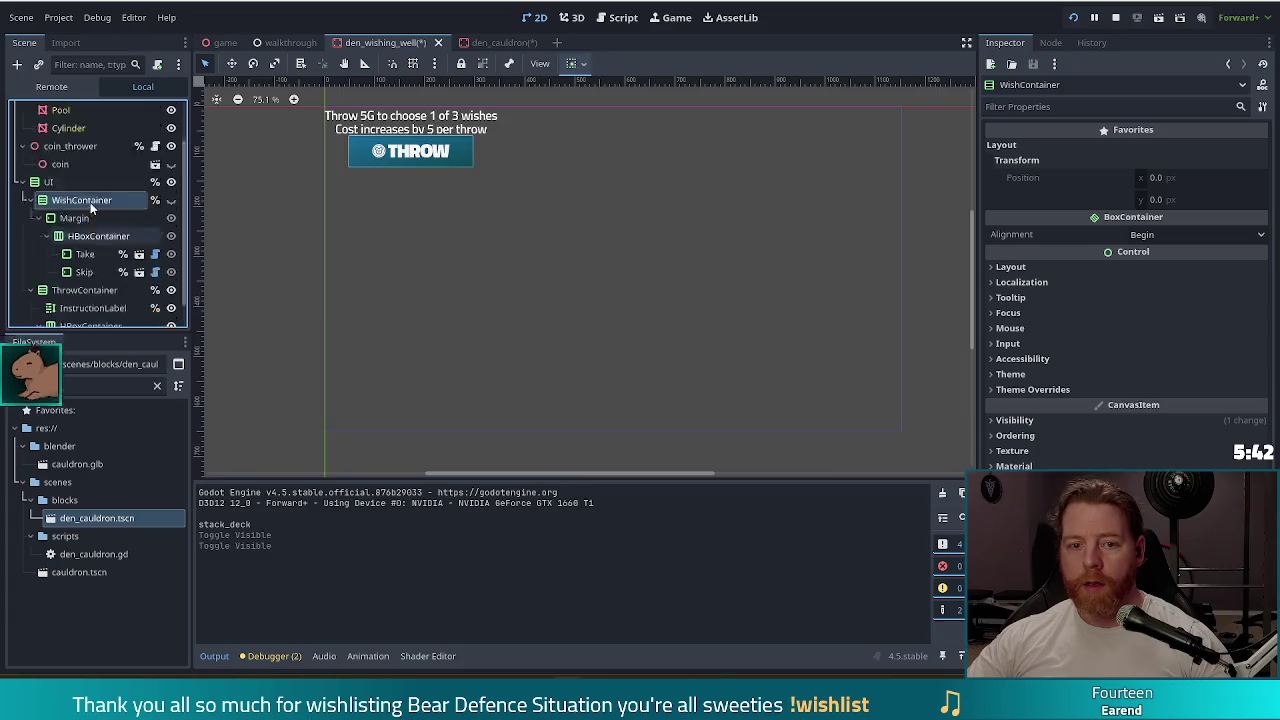
scroll(90, 202, up, 2)
scroll(90, 202, down, 3)
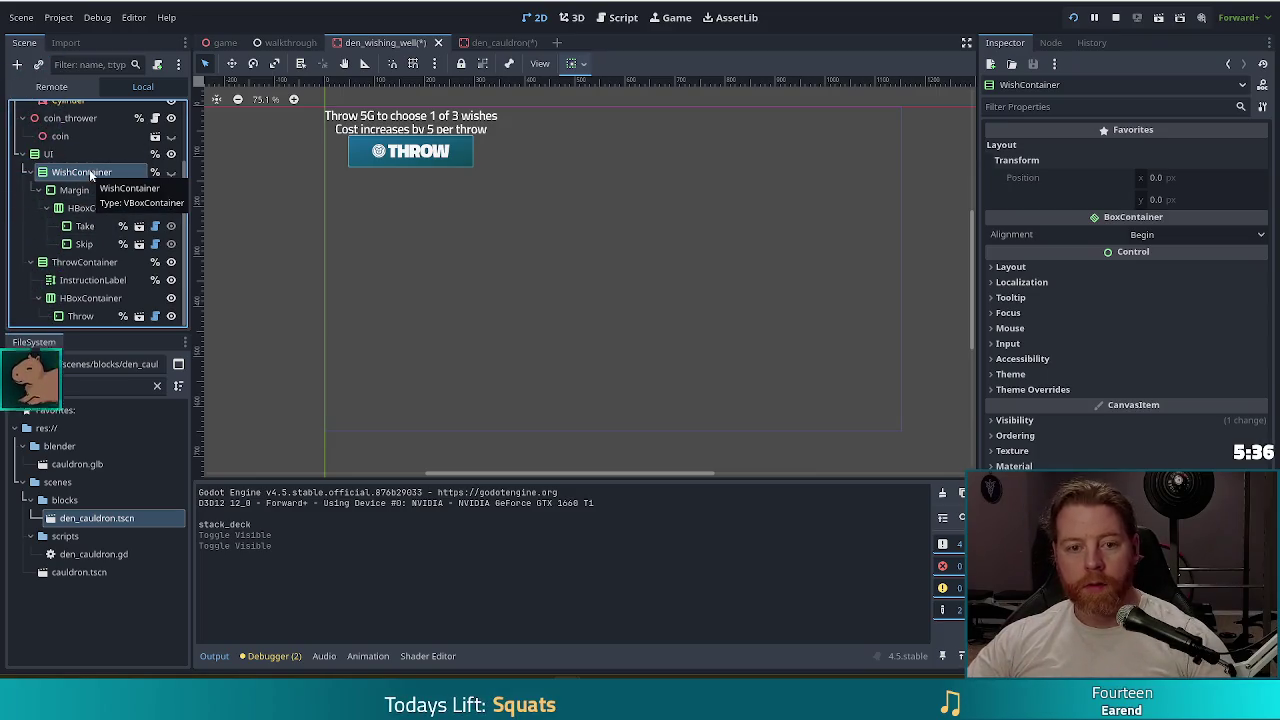
click(489, 45)
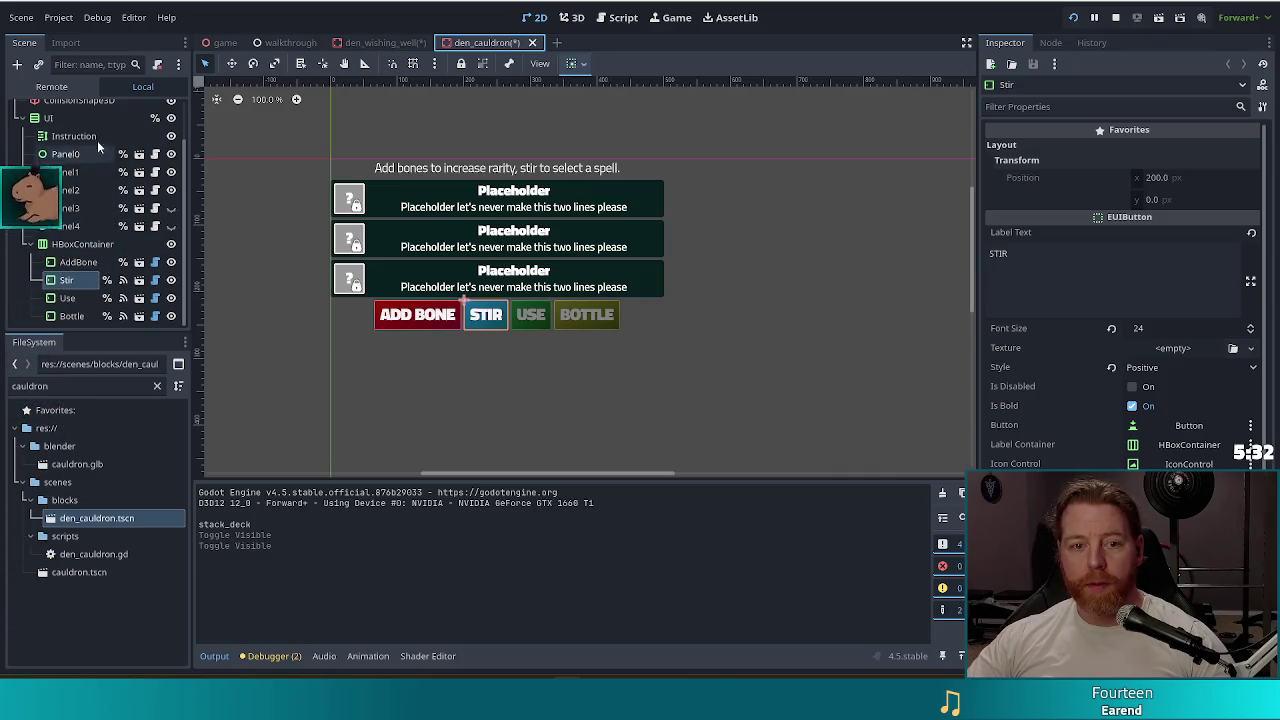
click(55, 120)
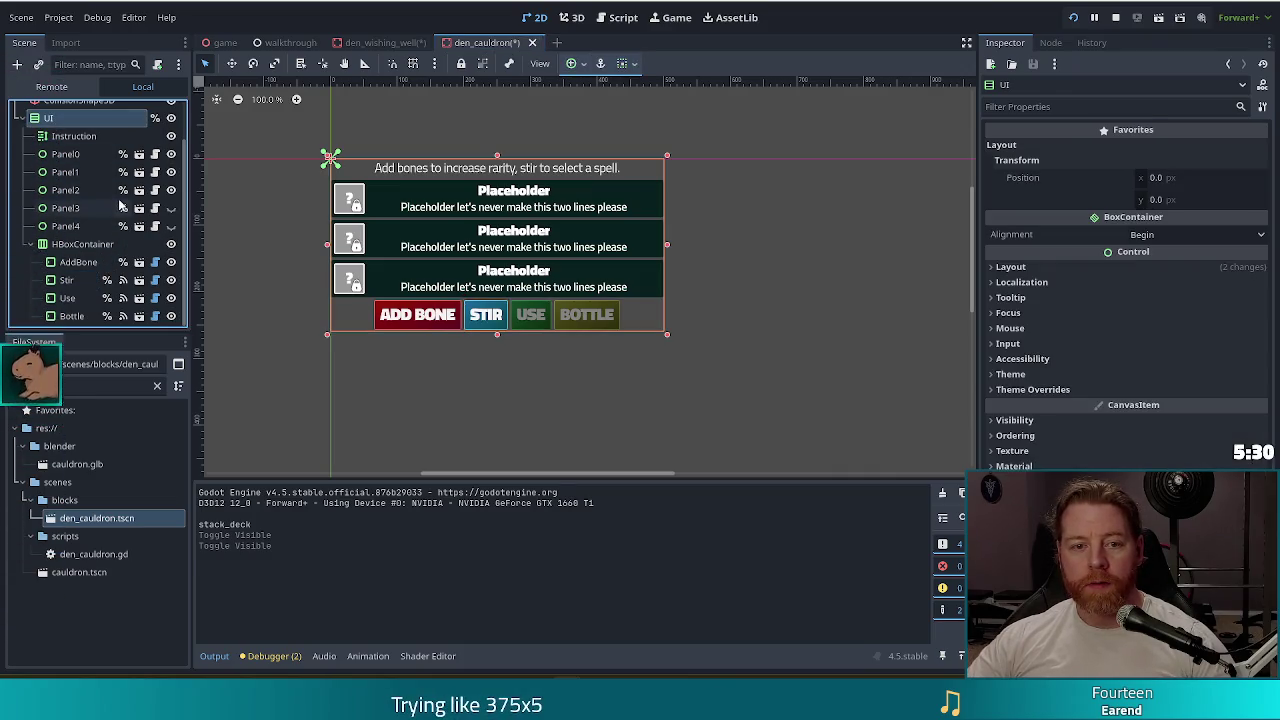
key(ctrl+v)
scroll(120, 248, down, 2)
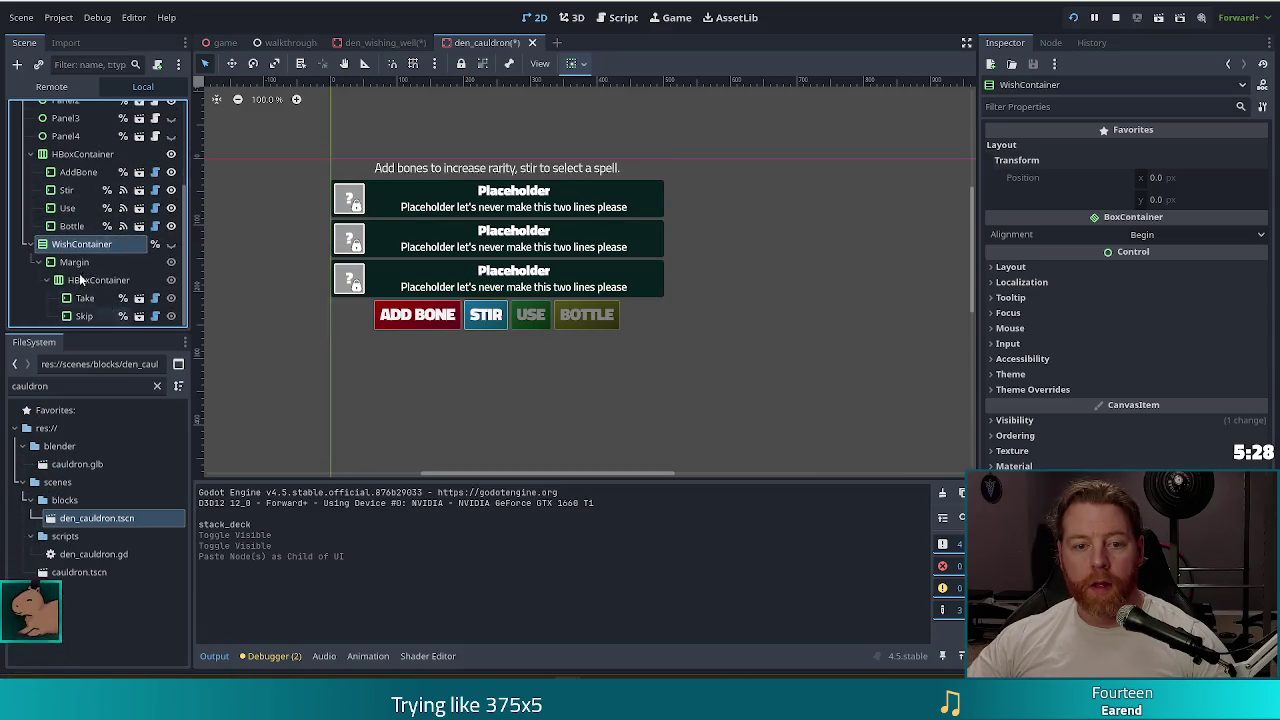
mouse_move(82, 250)
mouse_down()
mouse_move(77, 273)
mouse_move(87, 64)
mouse_move(85, 140)
mouse_up()
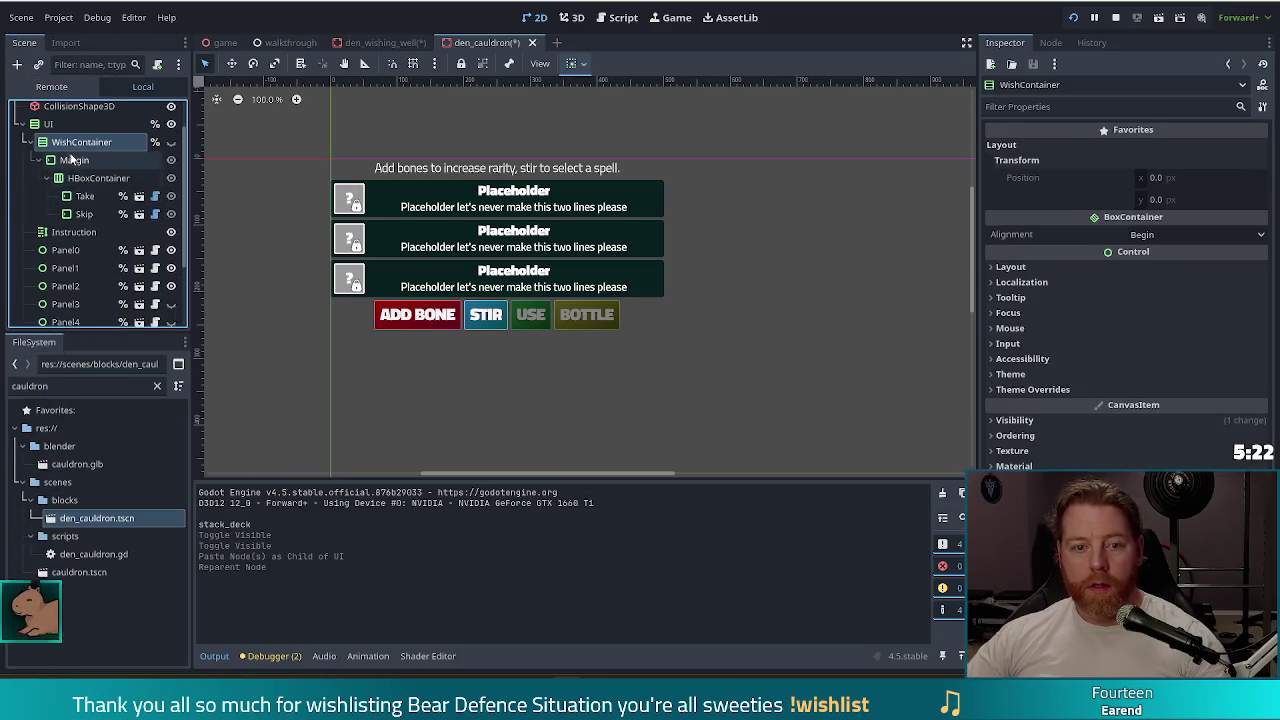
double_click(84, 144)
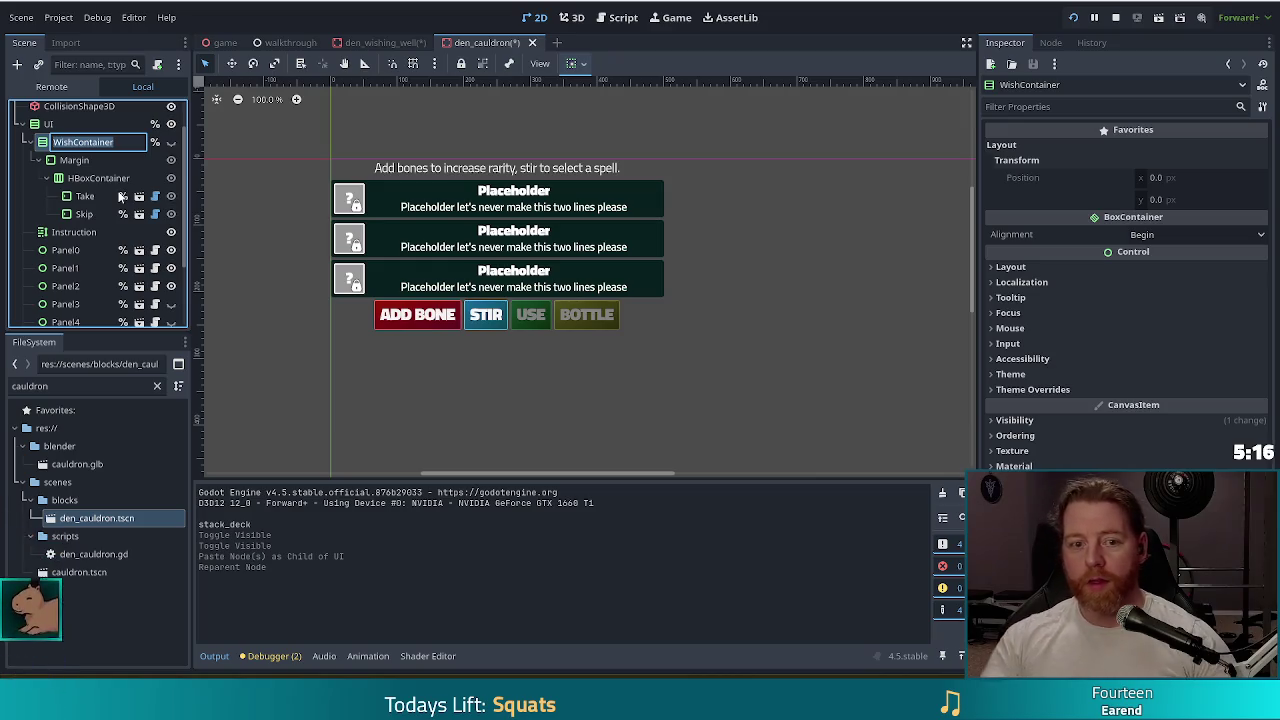
key(Escape)
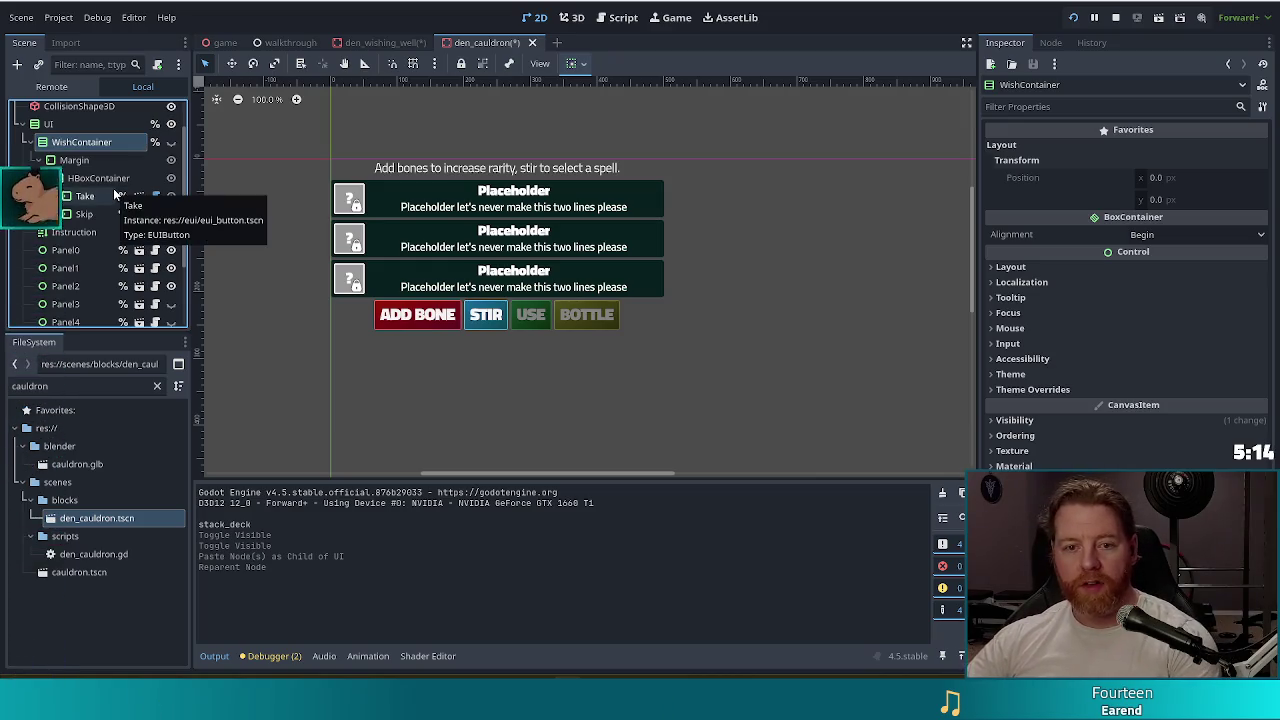
key(Delete)
click(594, 359)
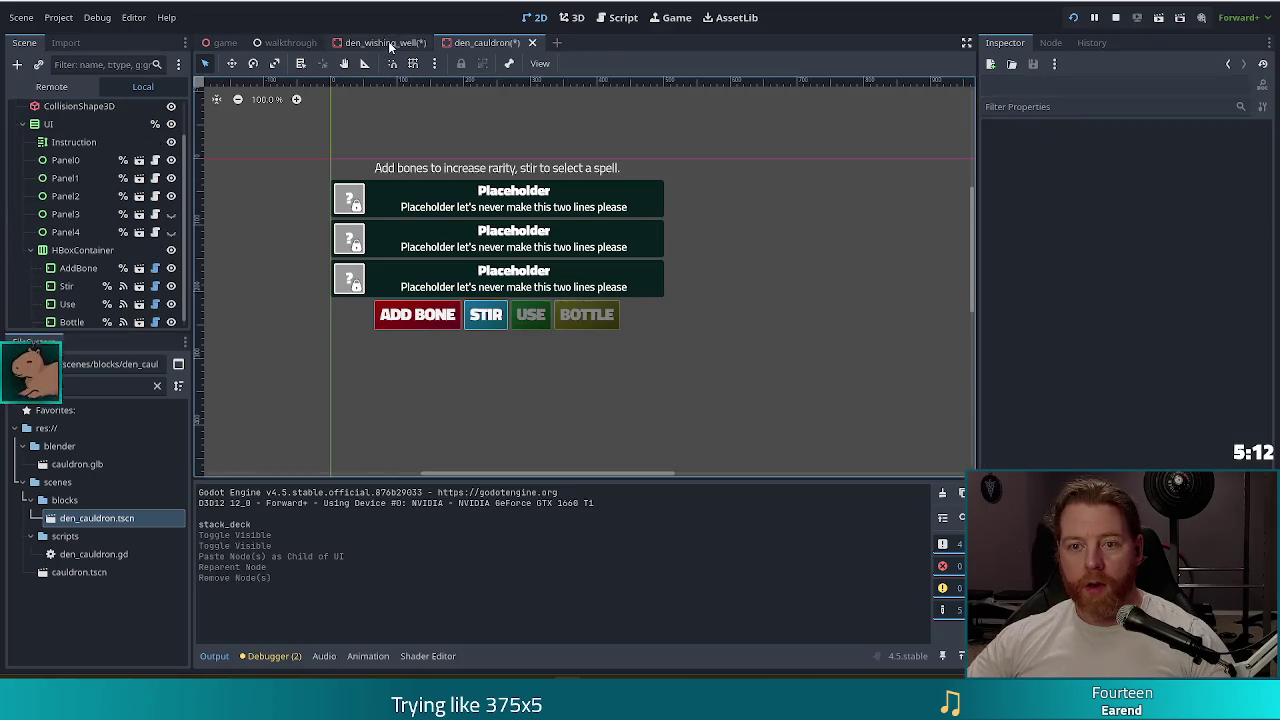
click(385, 42)
click(84, 262)
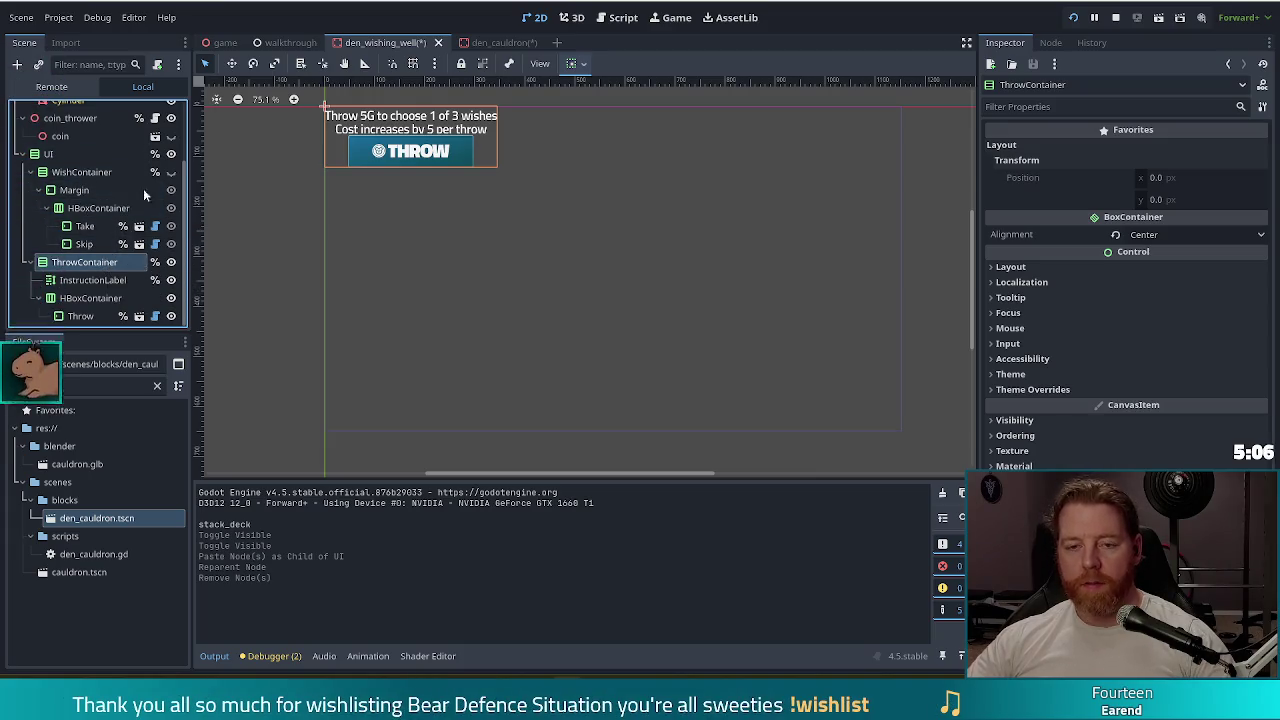
- Paste ThrowContainer under den_cauldron's UI, move it above Instruction, and rename it StirContainer
click(500, 42)
click(53, 130)
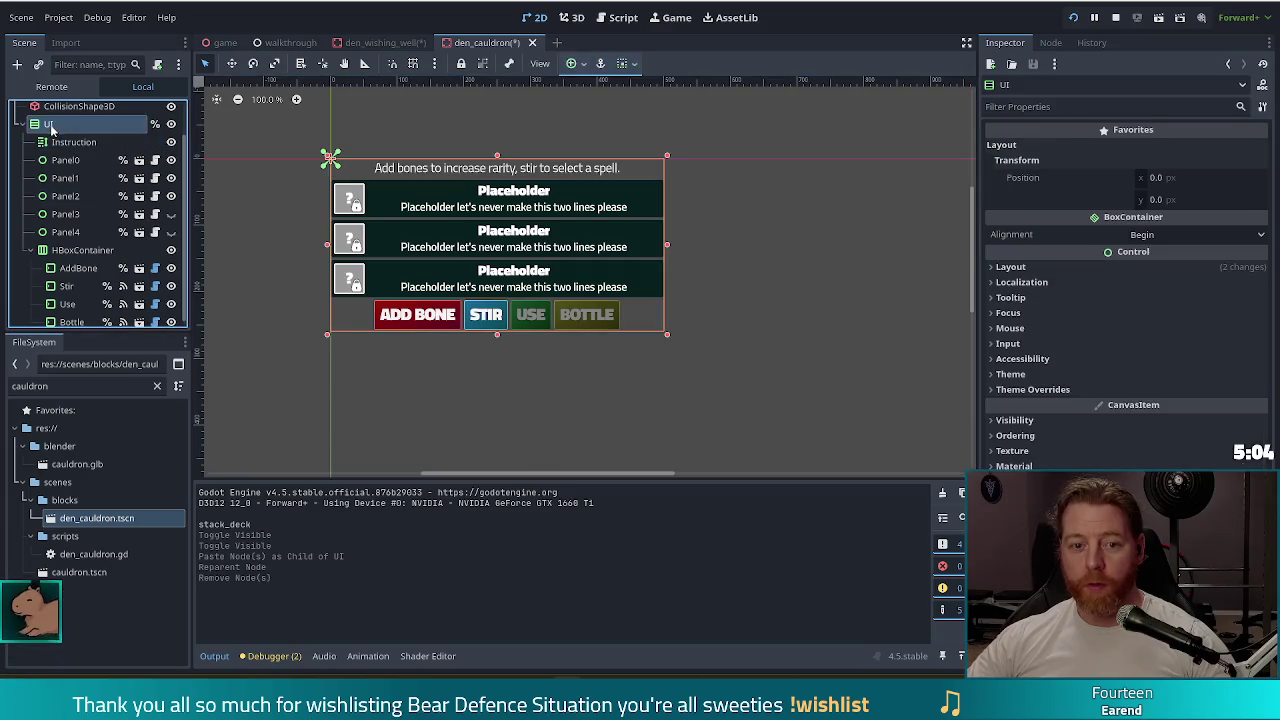
key(ctrl+v)
mouse_move(51, 127)
mouse_down()
mouse_move(97, 172)
mouse_move(97, 160)
mouse_up()
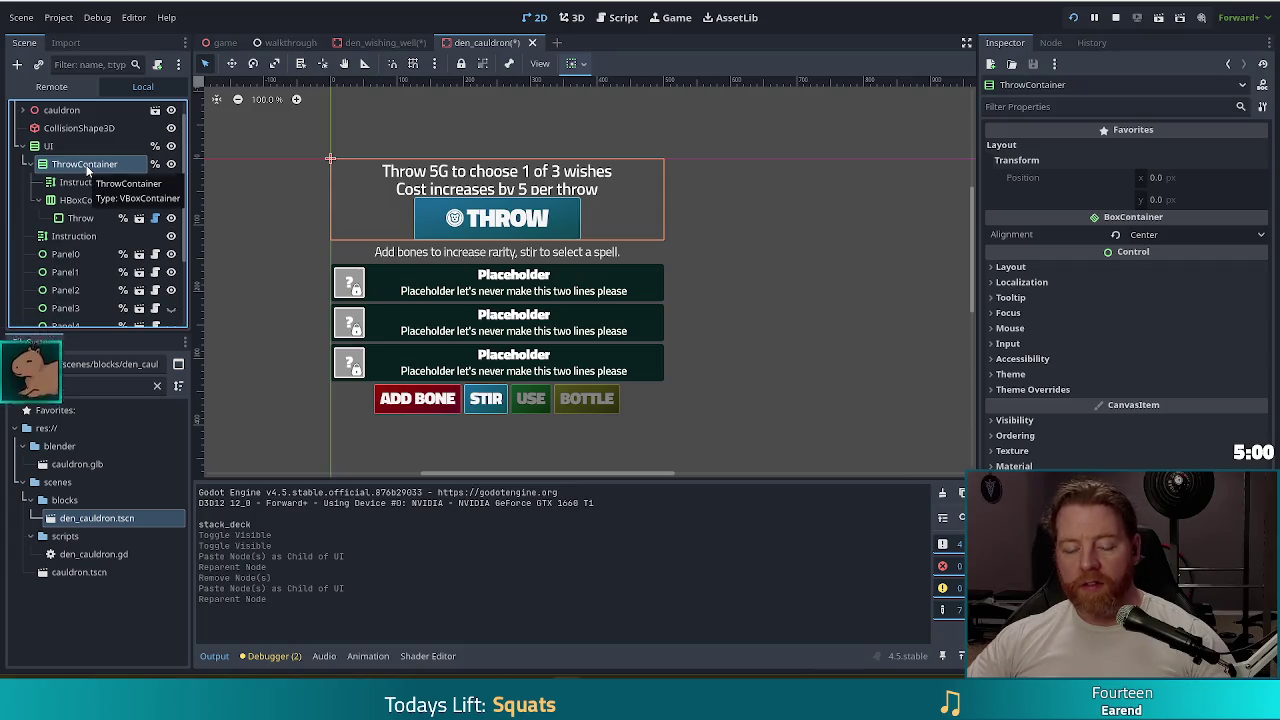
double_click(115, 166)
text(Stir)
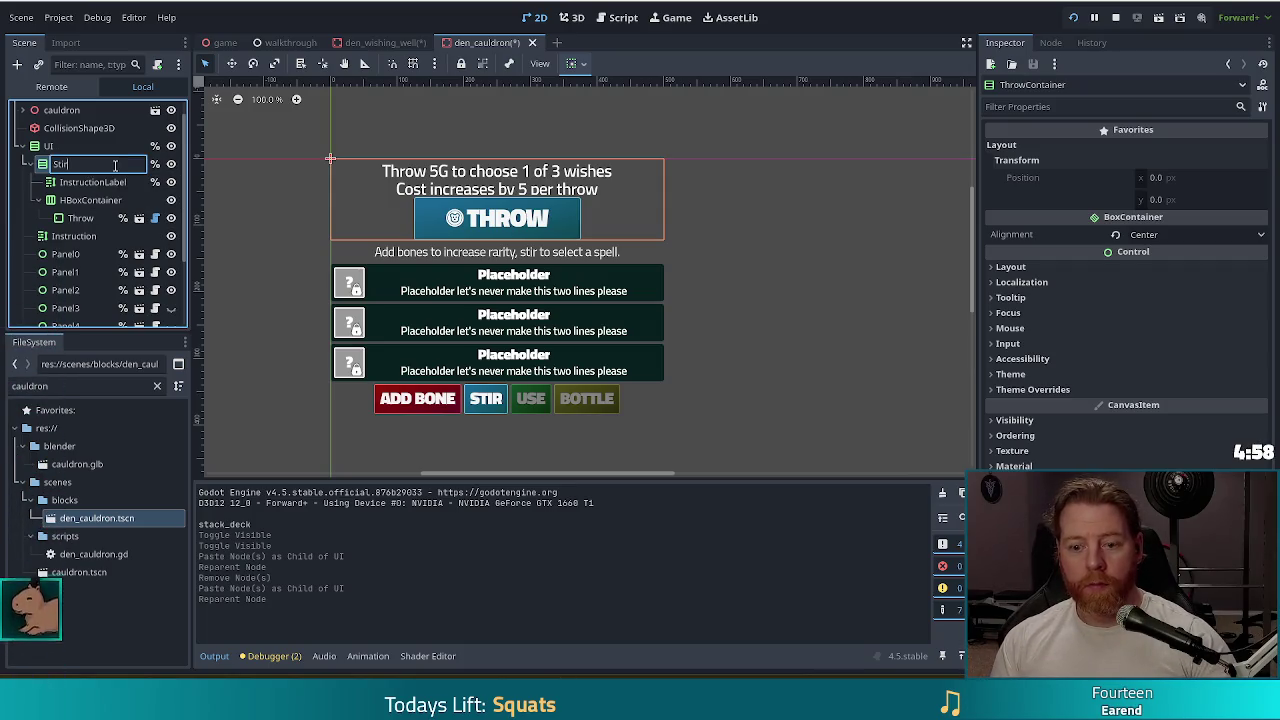
key(BackSpace)
key(BackSpace)
key(BackSpace)
text(ainer)
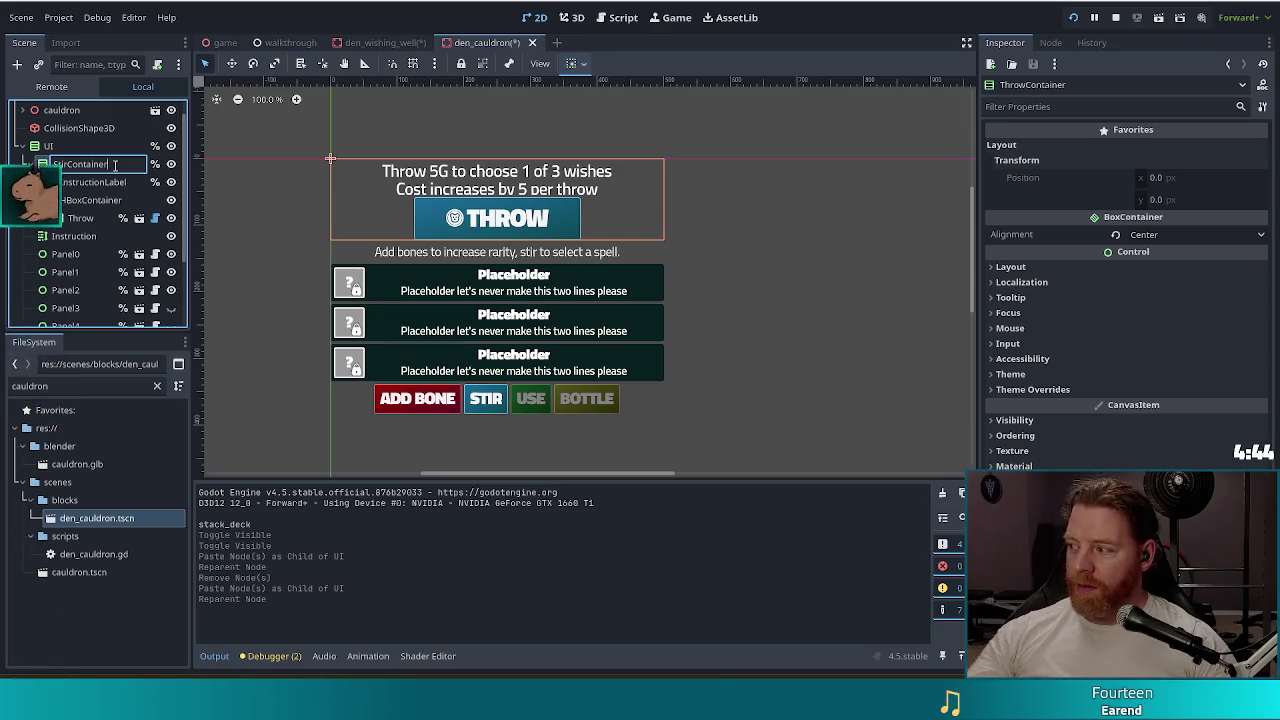
key(Return)
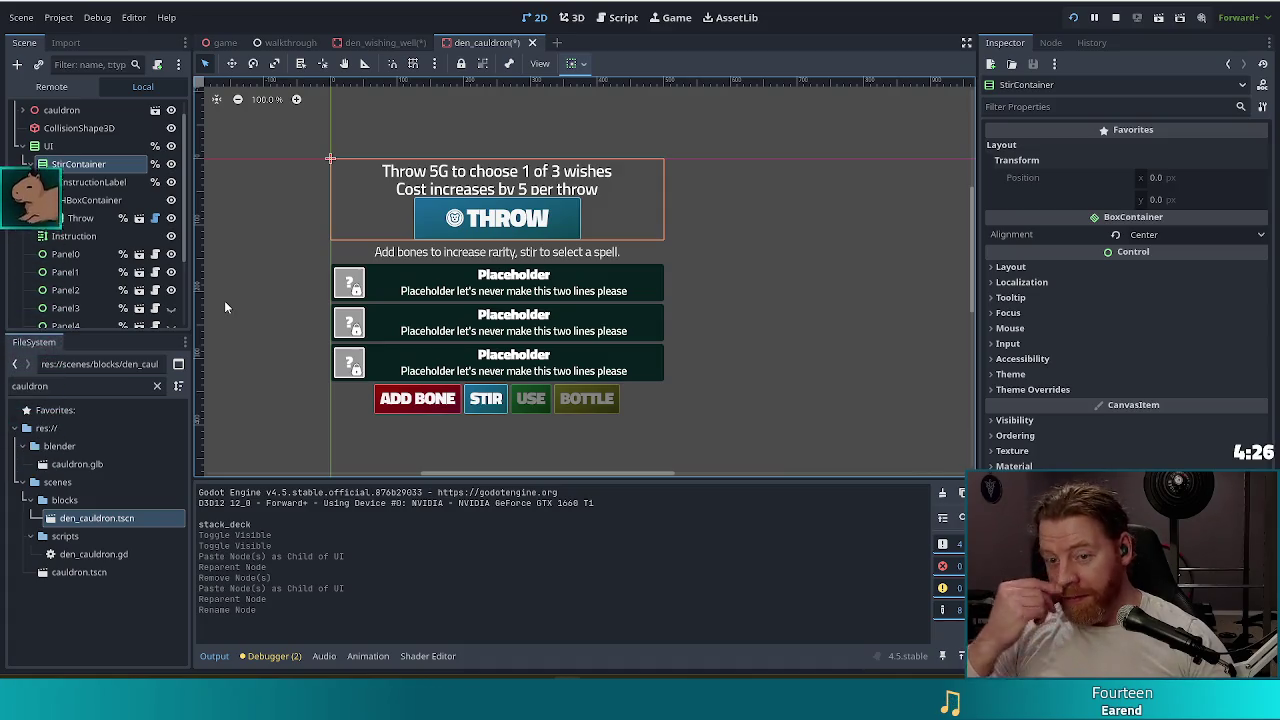
click(84, 217)
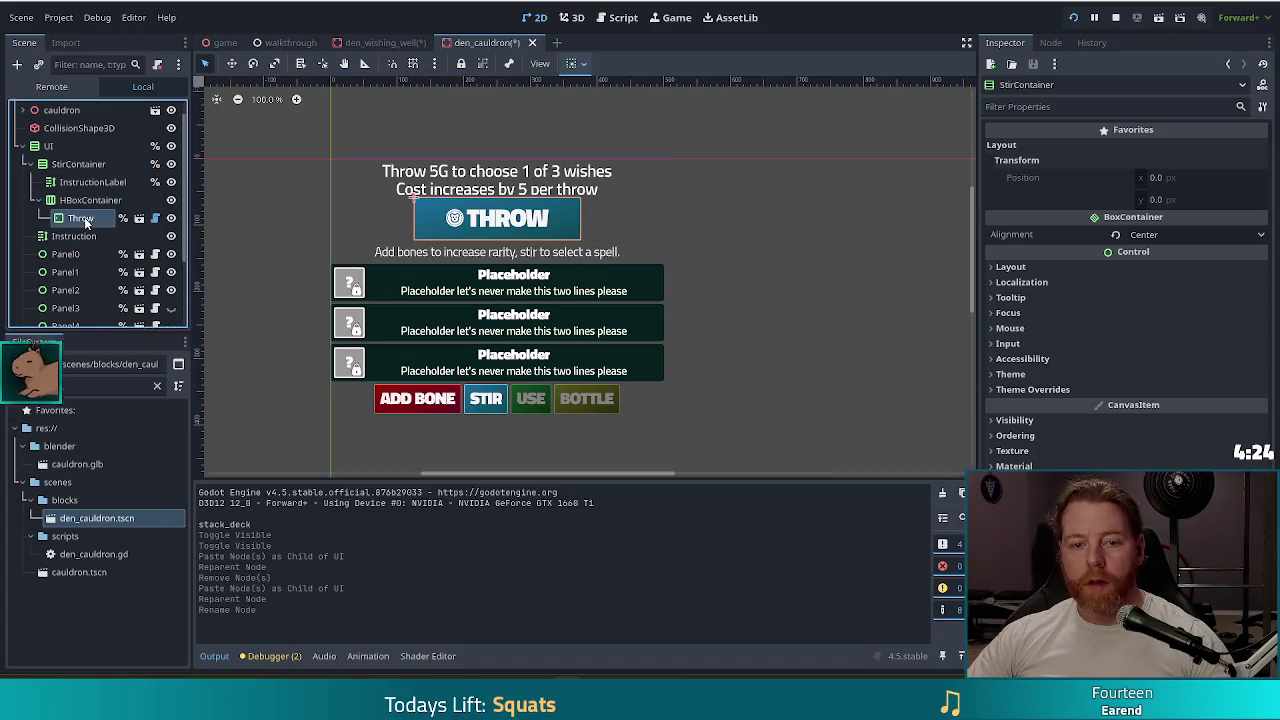
- Cut the Stir and AddBone buttons and paste them into StirContainer's HBoxContainer beside THROW
scroll(99, 238, down, 3)
click(66, 280)
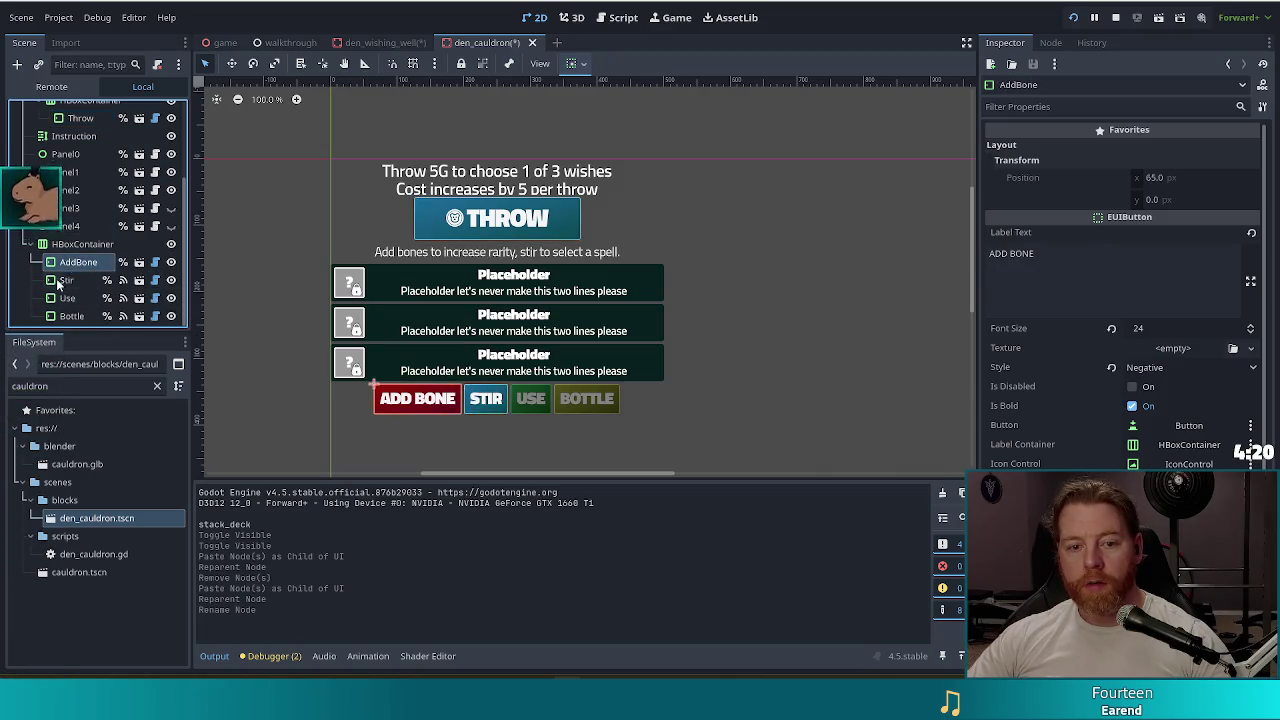
shift+click(75, 262)
key(ctrl+x)
scroll(90, 234, up, 2)
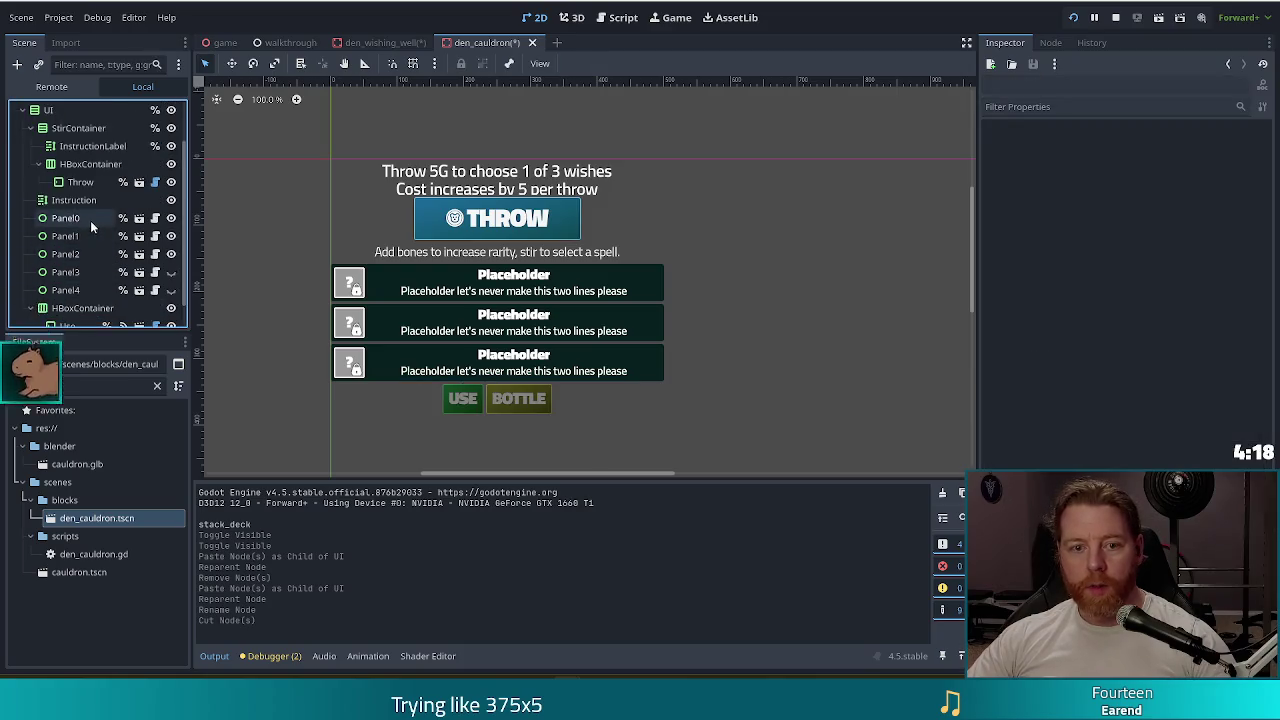
click(80, 194)
key(ctrl+v)
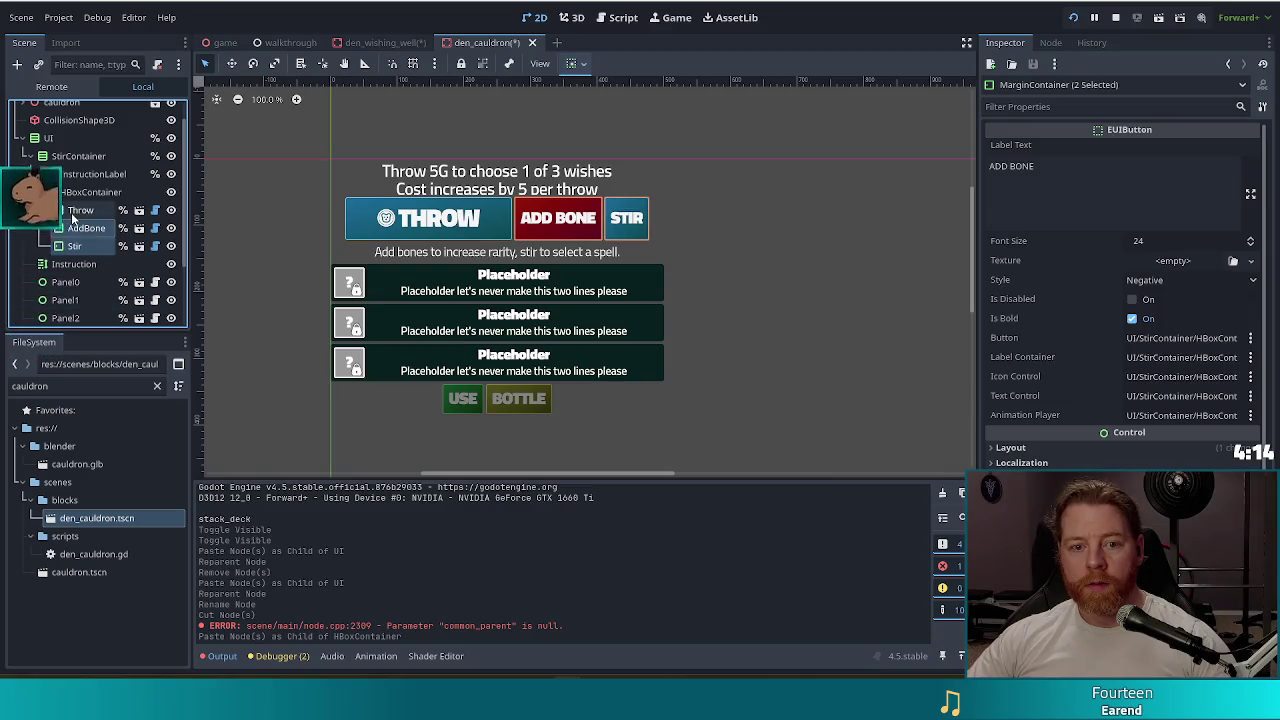
- Select the THROW button's entire label text so it can be reused on AddBone
click(74, 211)
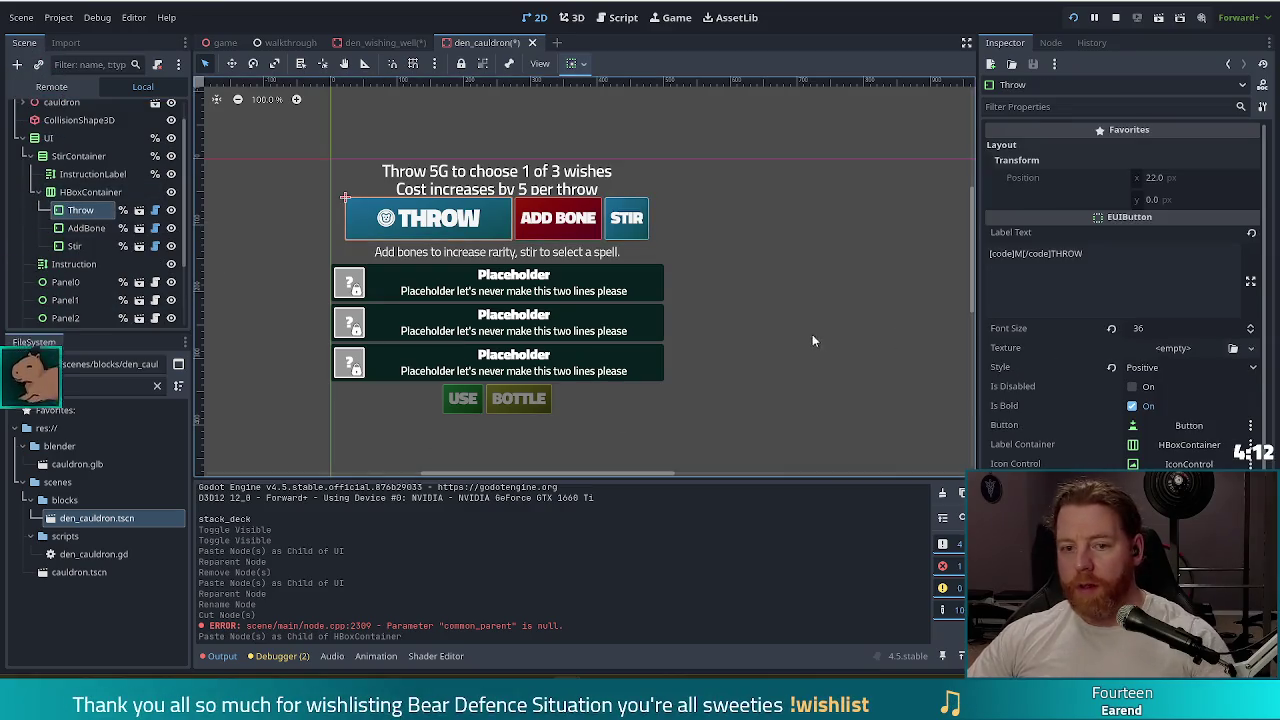
drag(1095, 254, 871, 247)
key(ctrl+c)
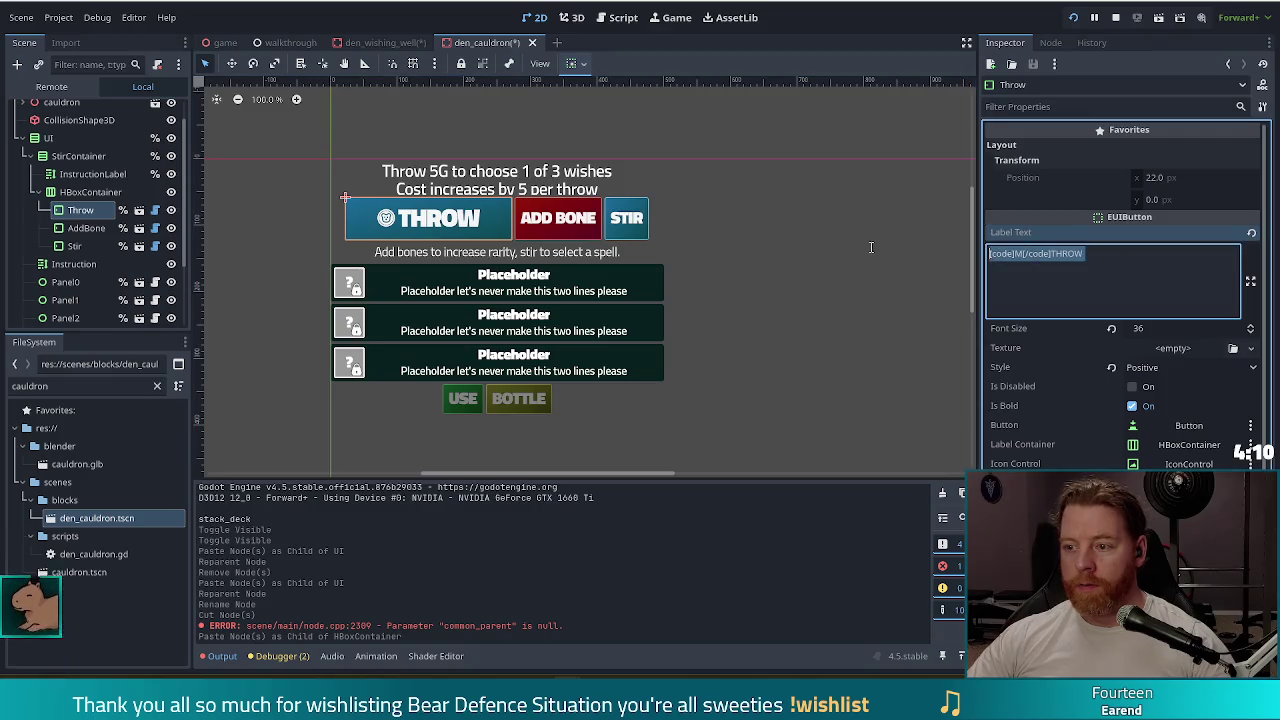
click(86, 228)
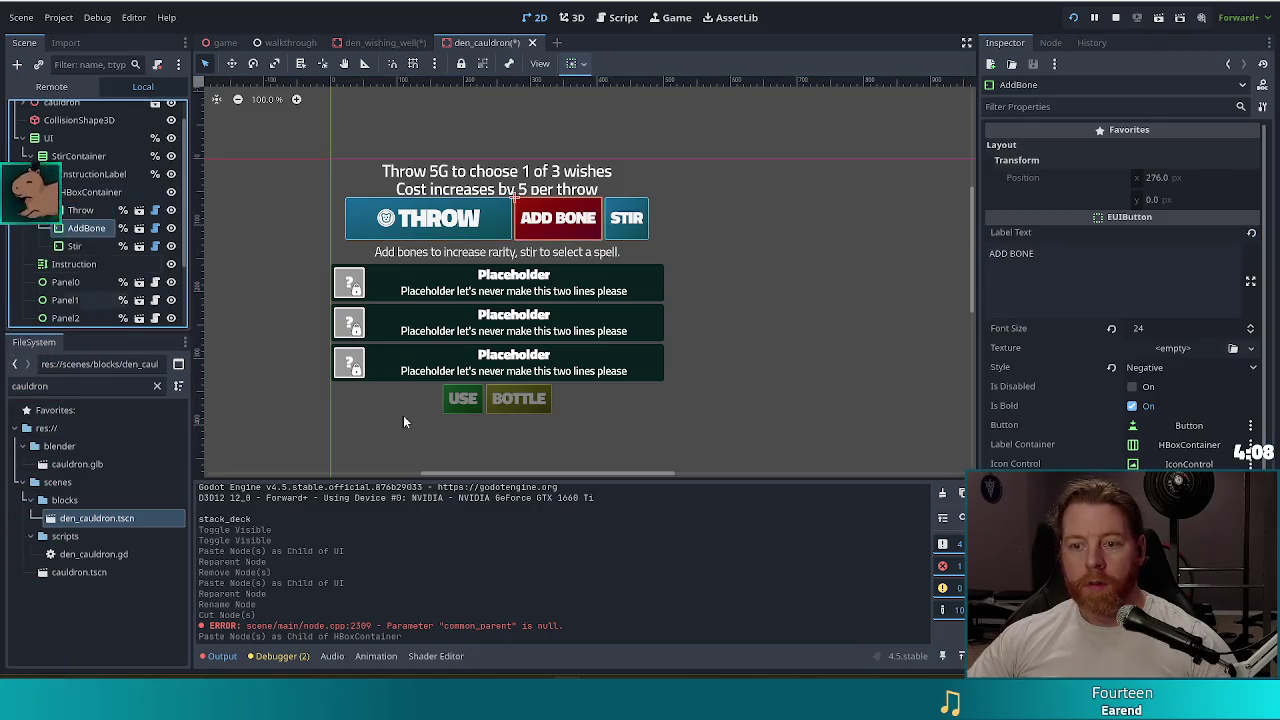
- Replace AddBone's label with the copied THROW icon label, changing the word THROW to ADD BONE
drag(1067, 276, 943, 246)
key(ctrl+v)
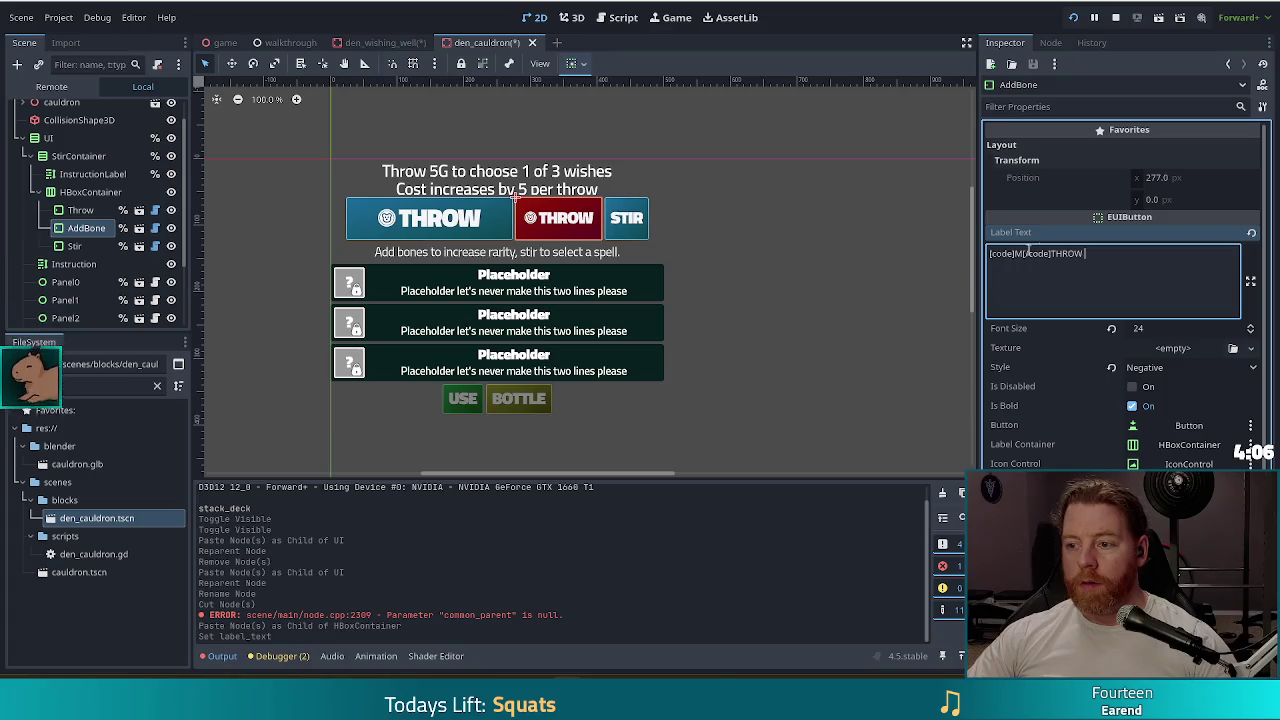
double_click(1078, 254)
text(ADD BONE)
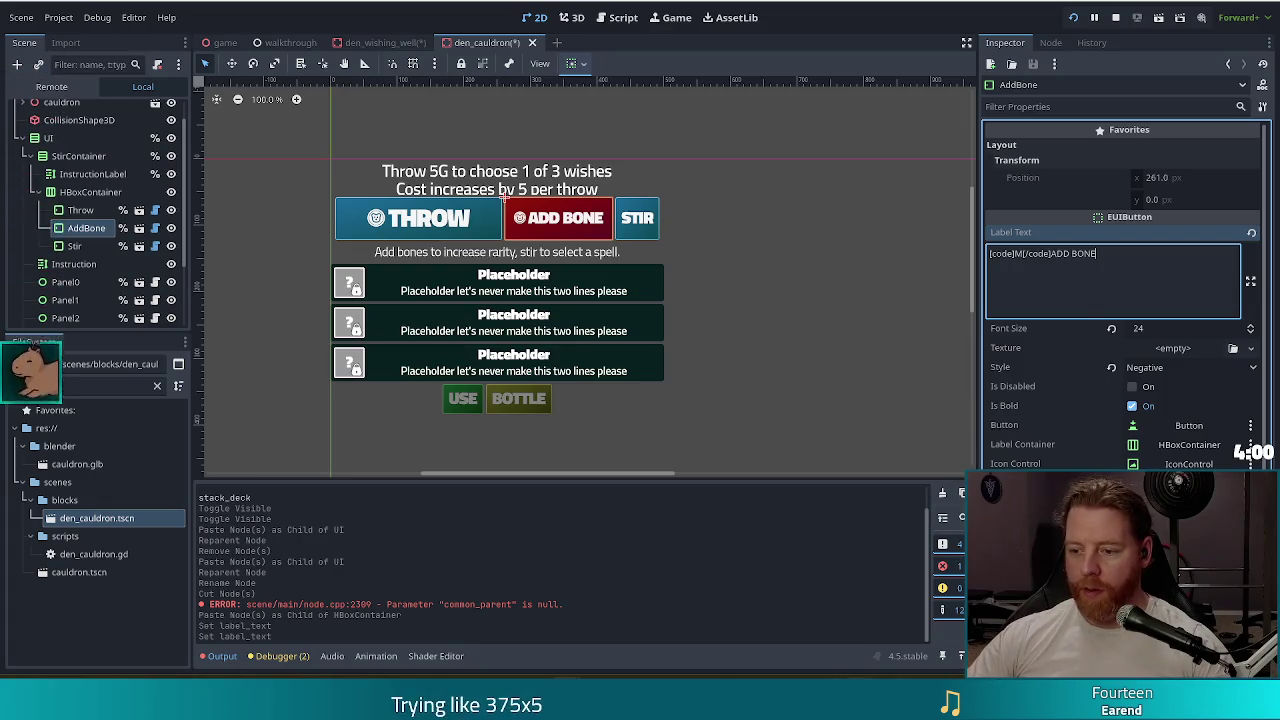
- Look up the bone glyph in the icon font and set AddBone's icon character to O
key(alt+Tab)
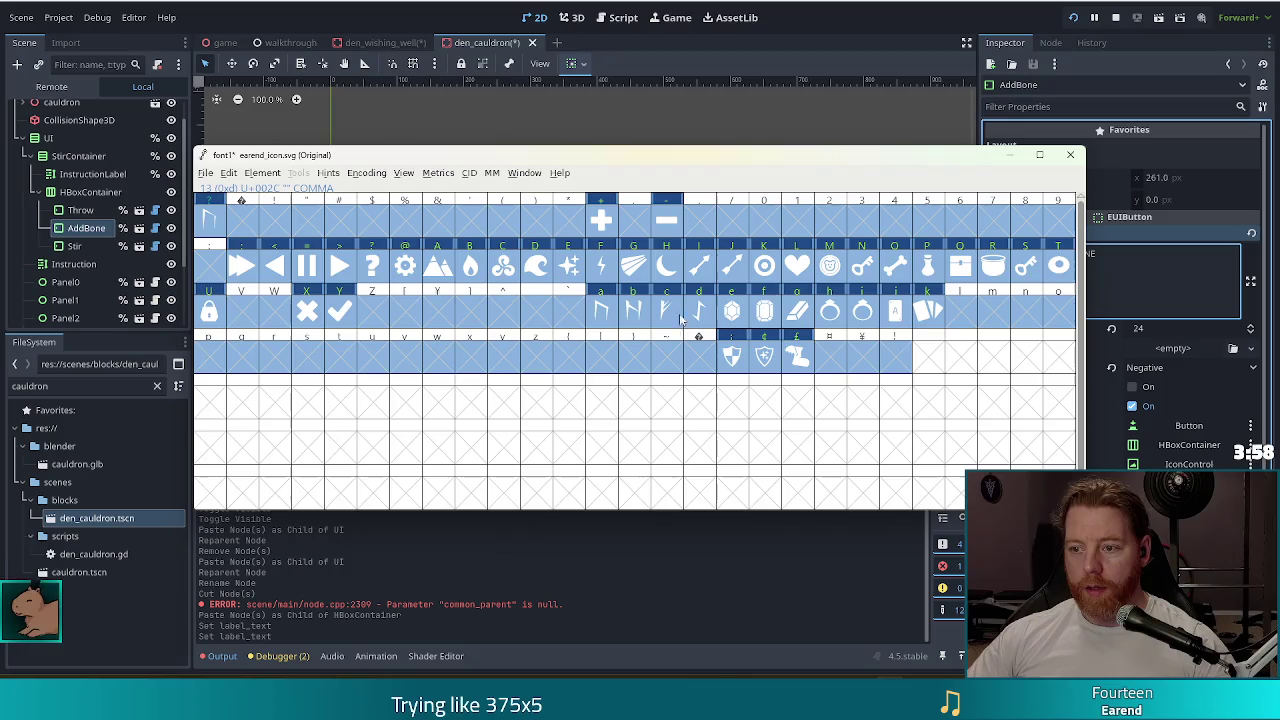
key(alt+Tab)
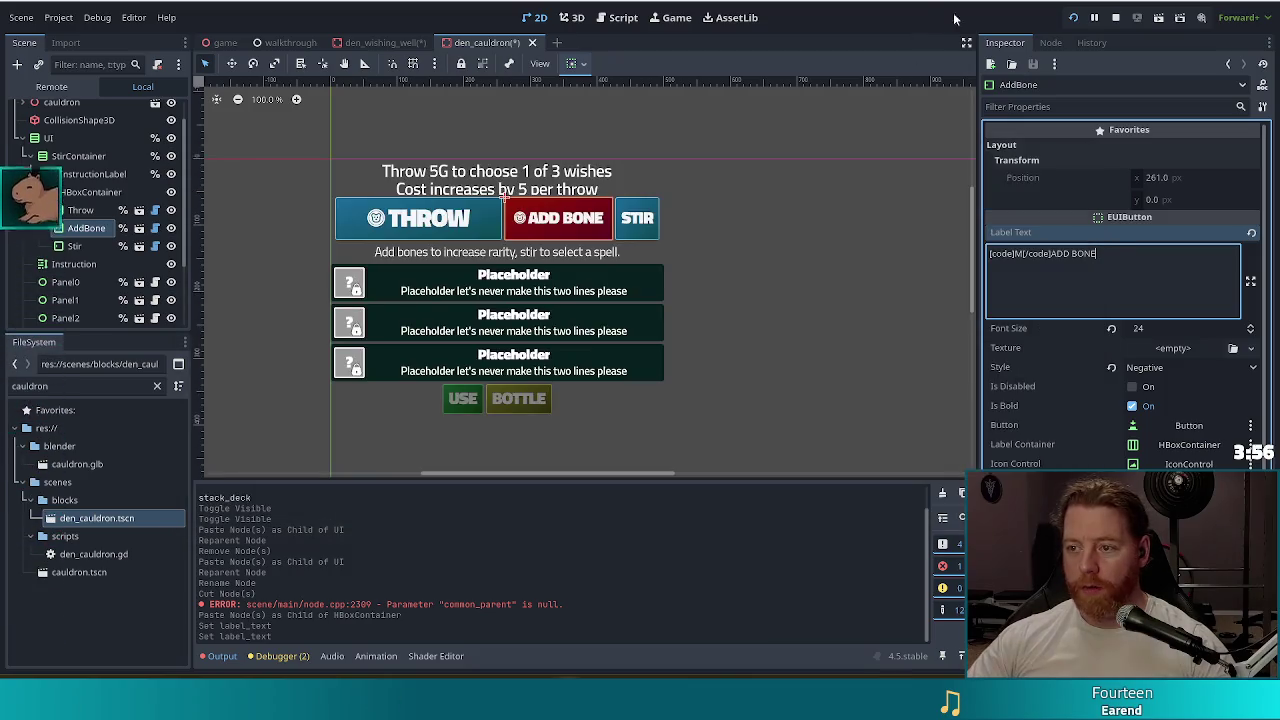
key(BackSpace)
text(O)
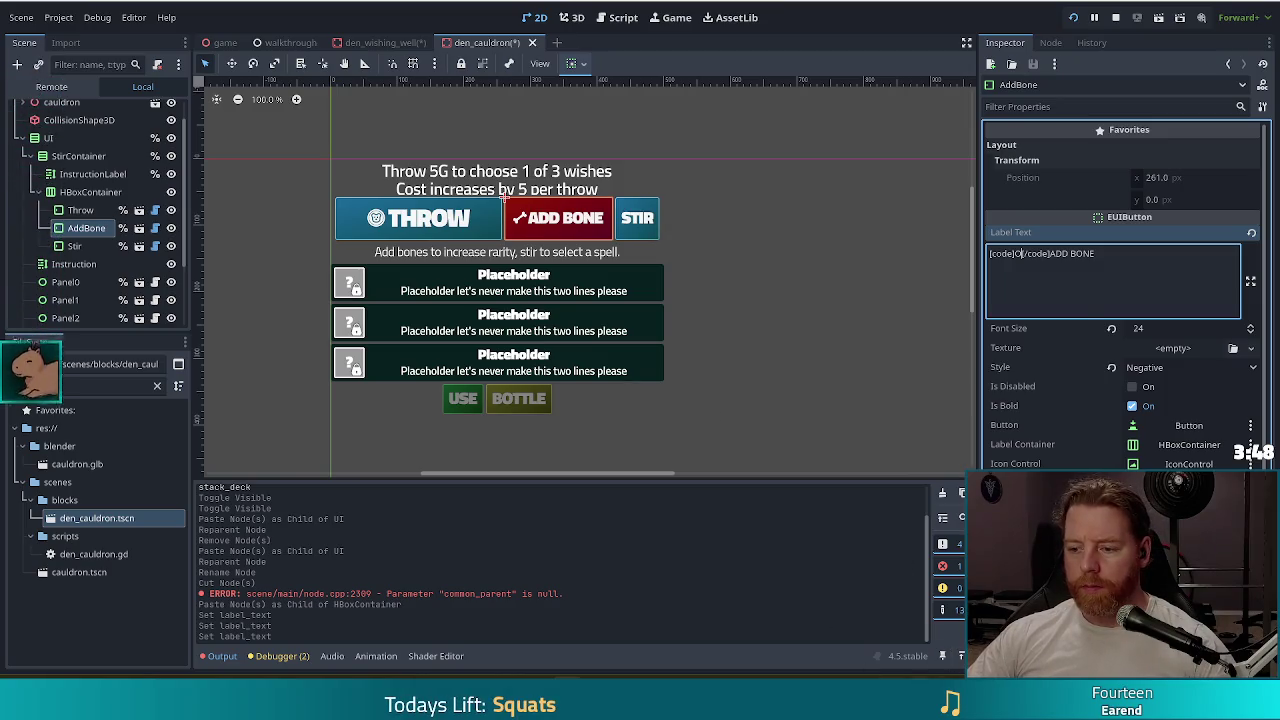
key(alt+Tab)
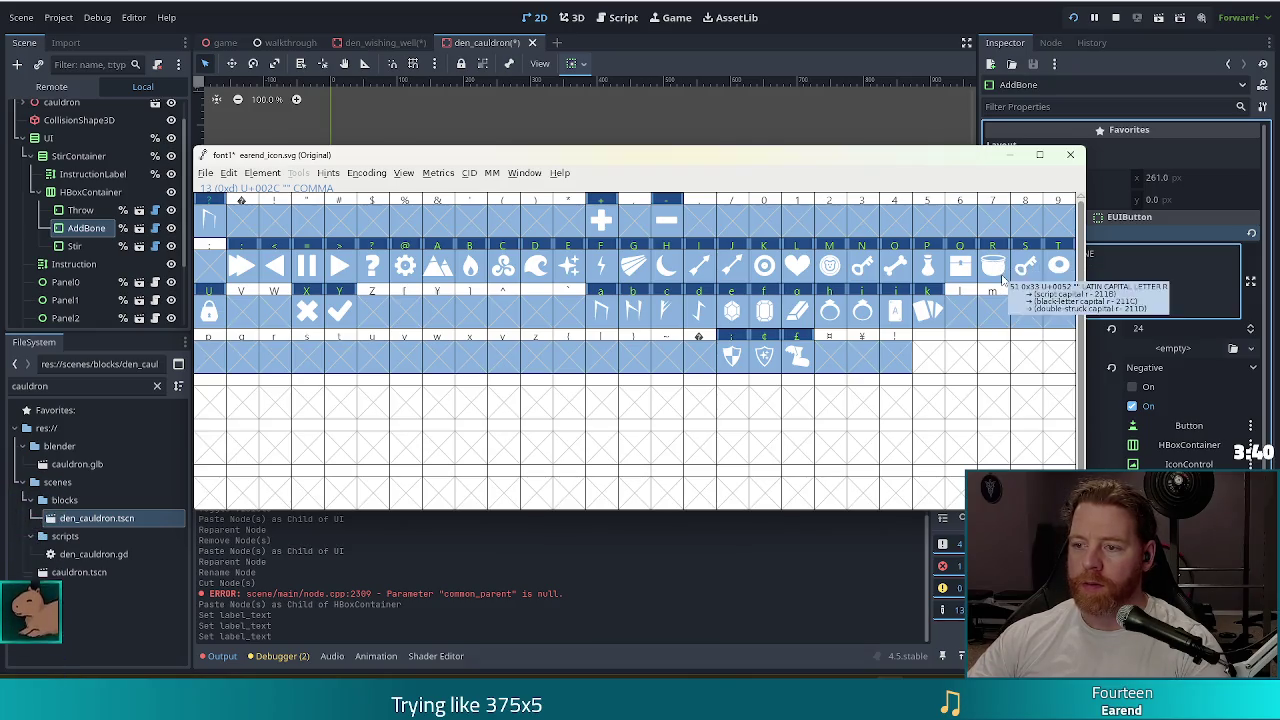
key(alt+Tab)
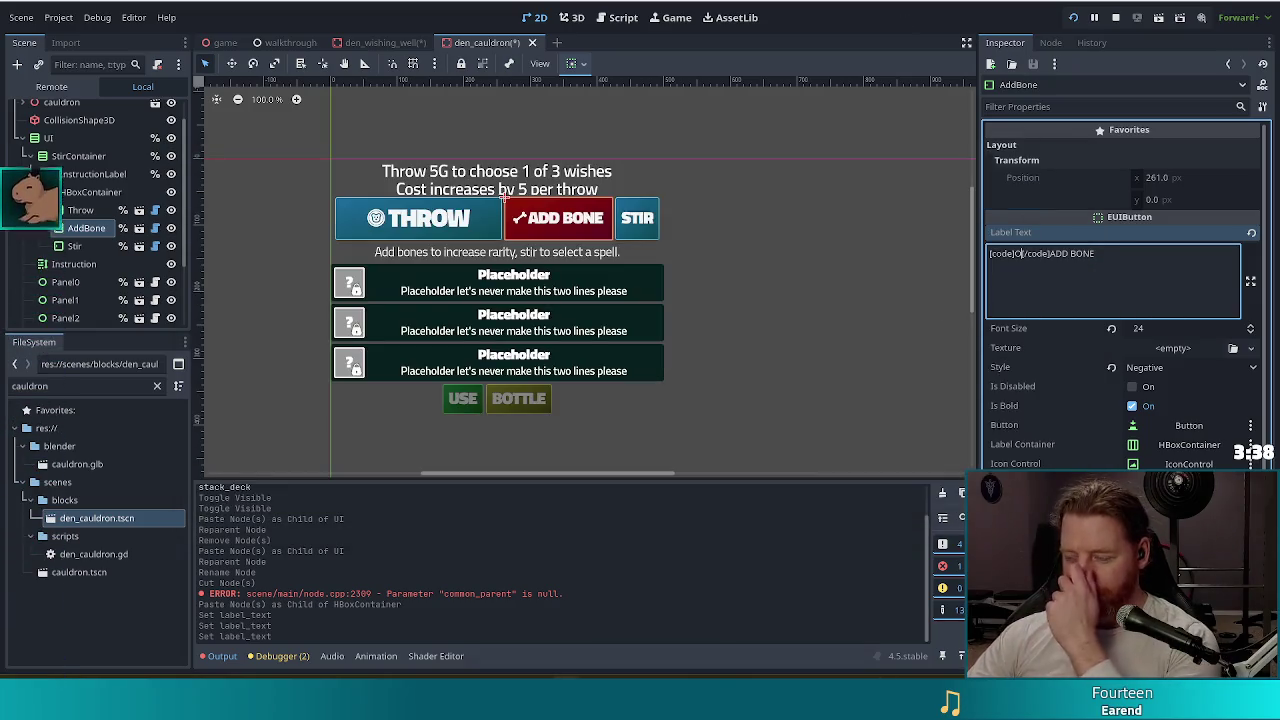
click(637, 236)
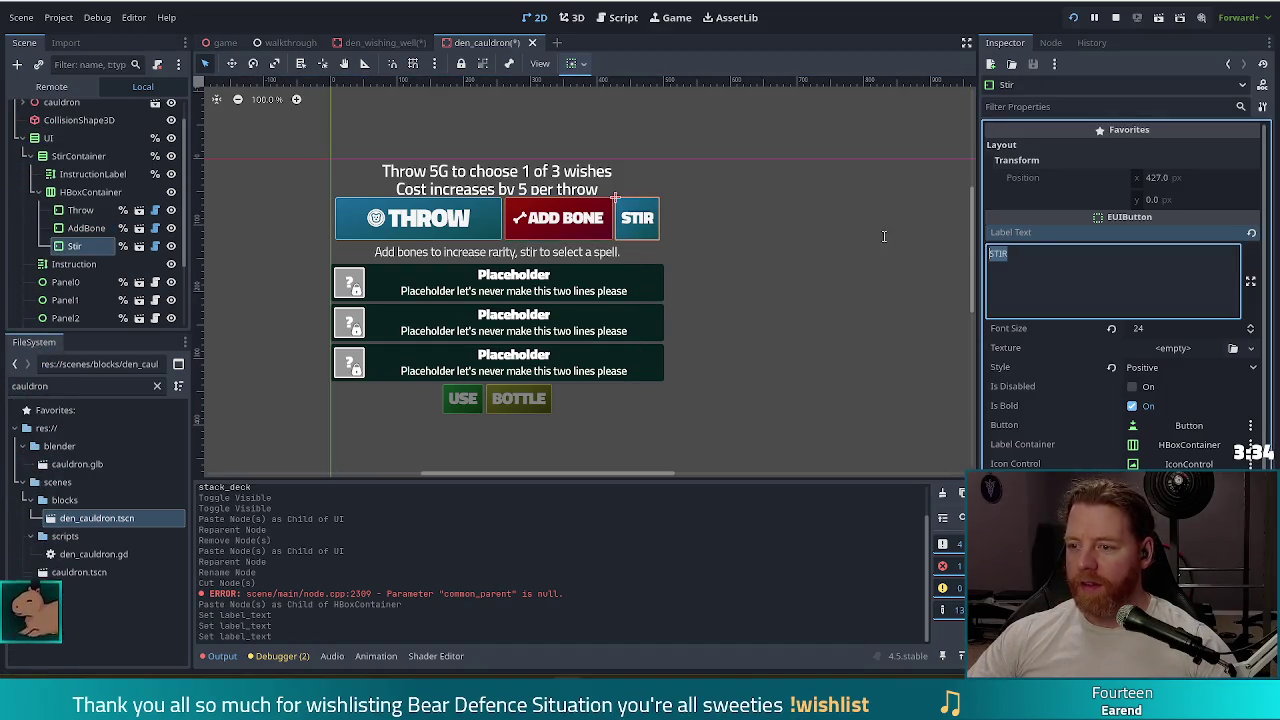
- Paste the icon label onto the Stir button and change its word to STIR
key(ctrl+v)
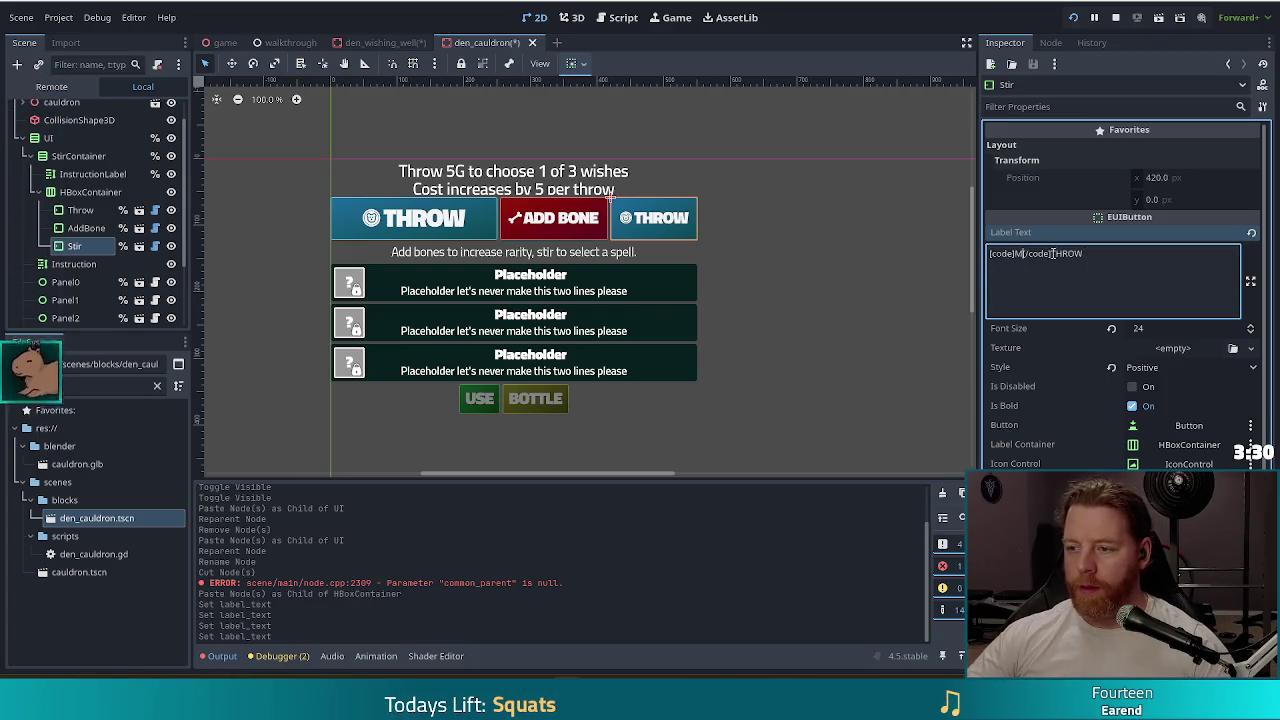
double_click(1066, 254)
text(STIR)
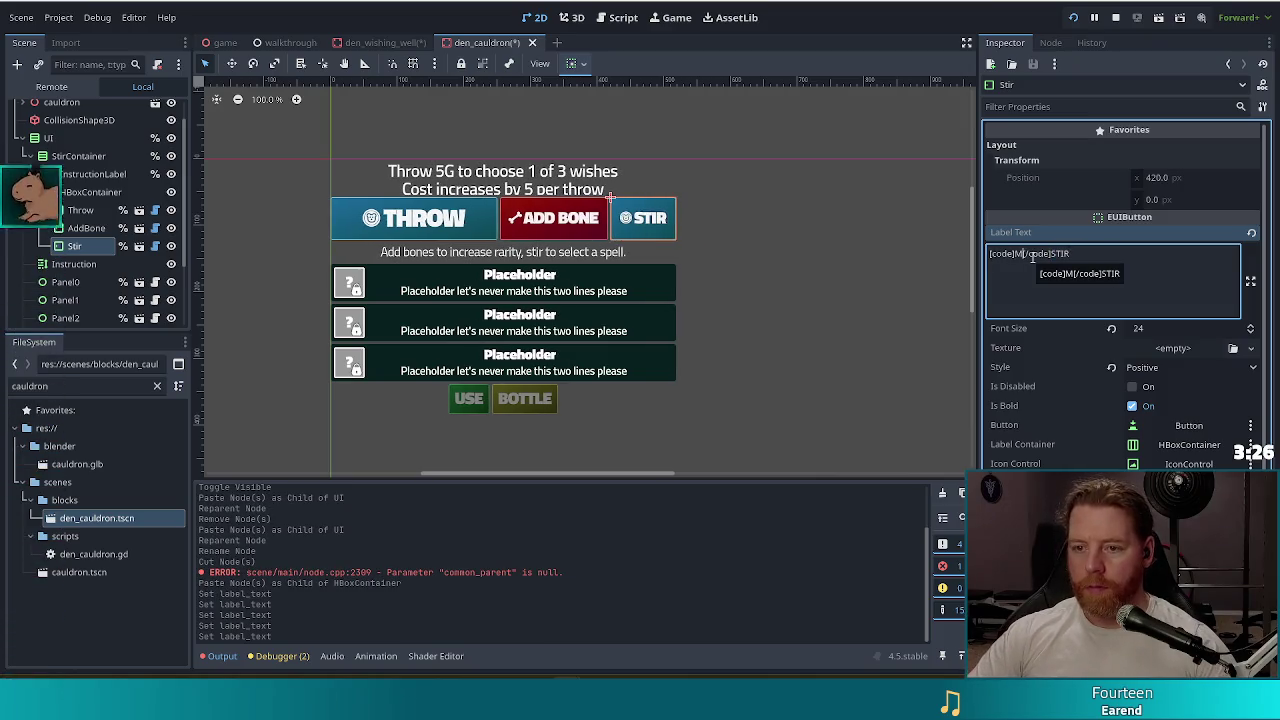
- Compare icon glyphs and set the Stir label's icon character to R, the cauldron icon
key(BackSpace)
text(O)
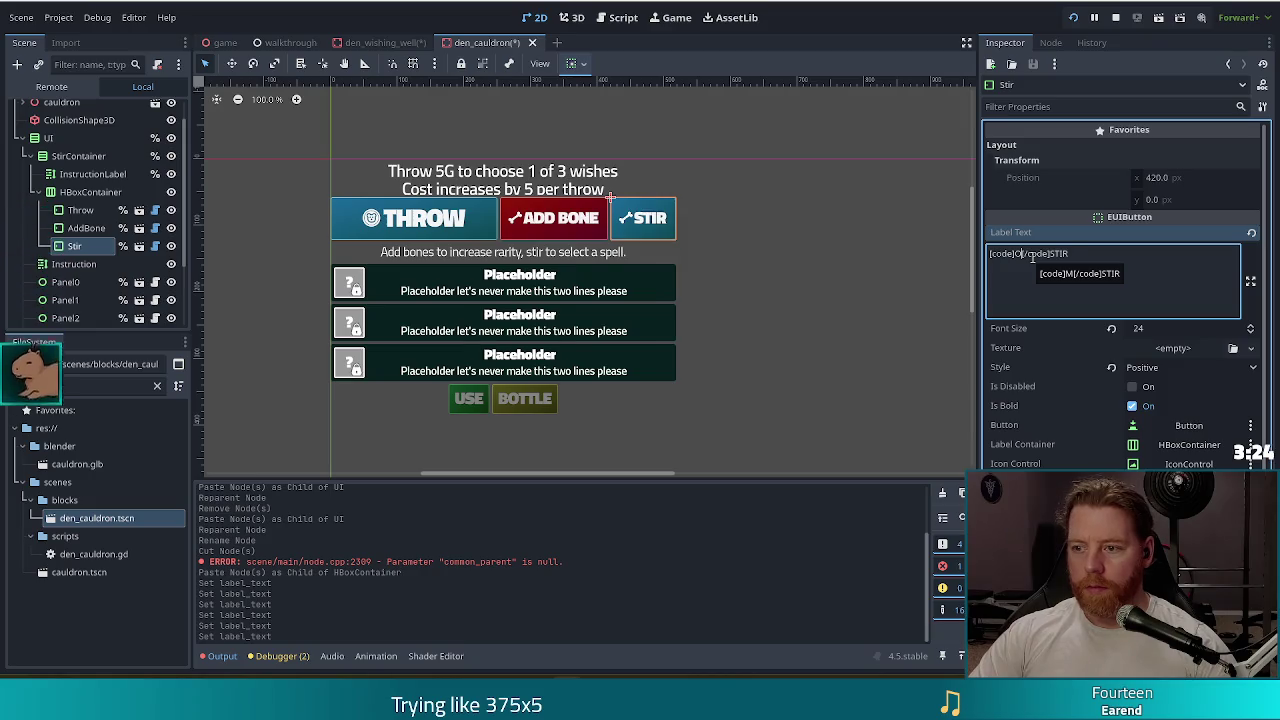
key(alt+Tab)
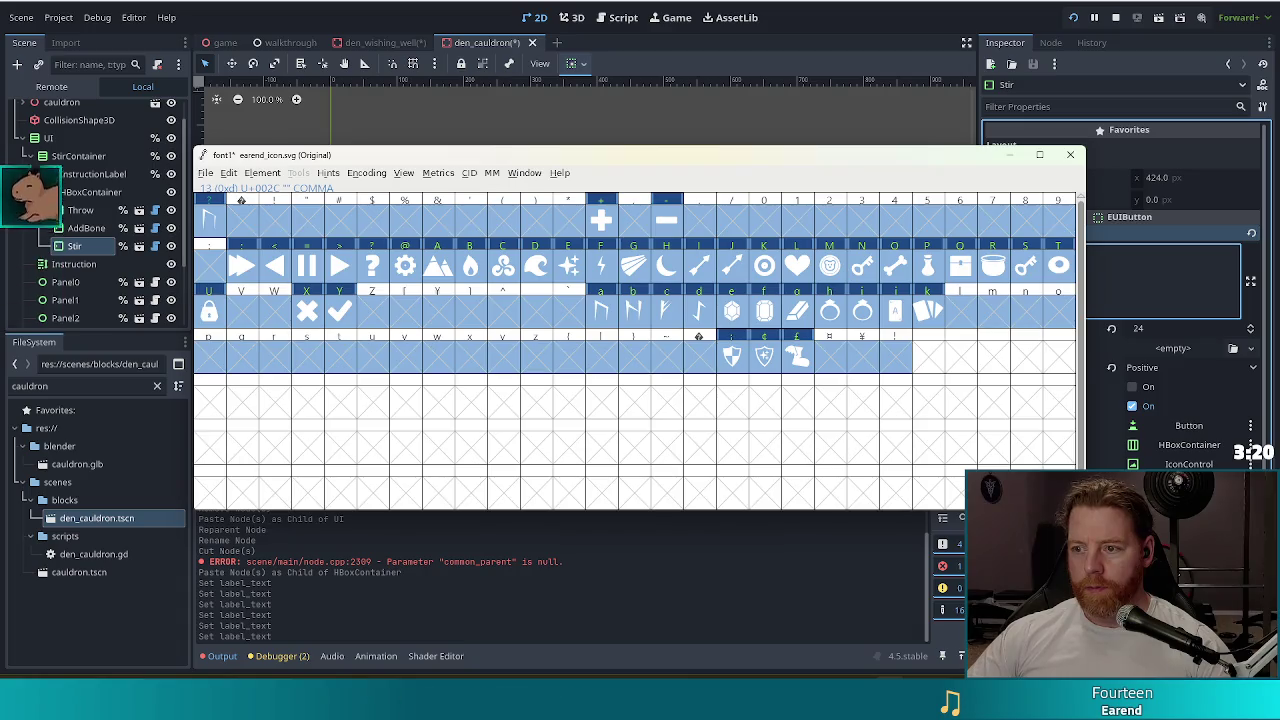
key(alt+Tab)
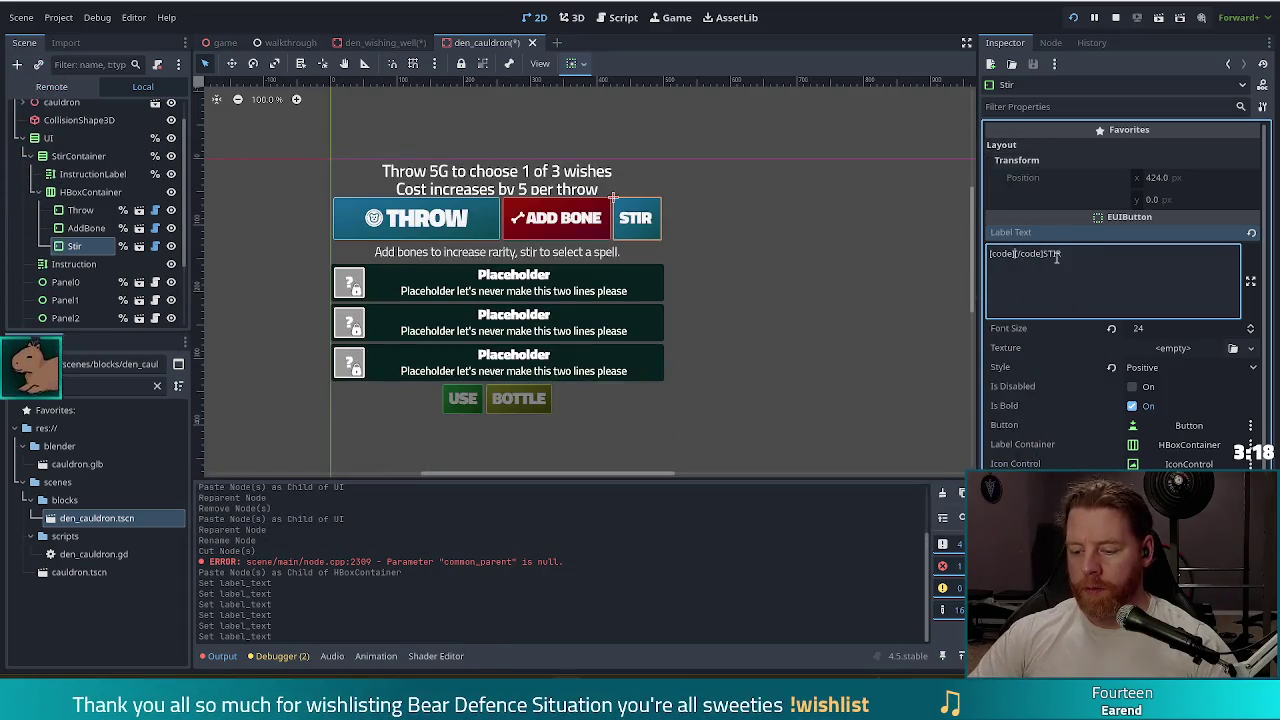
text(R)
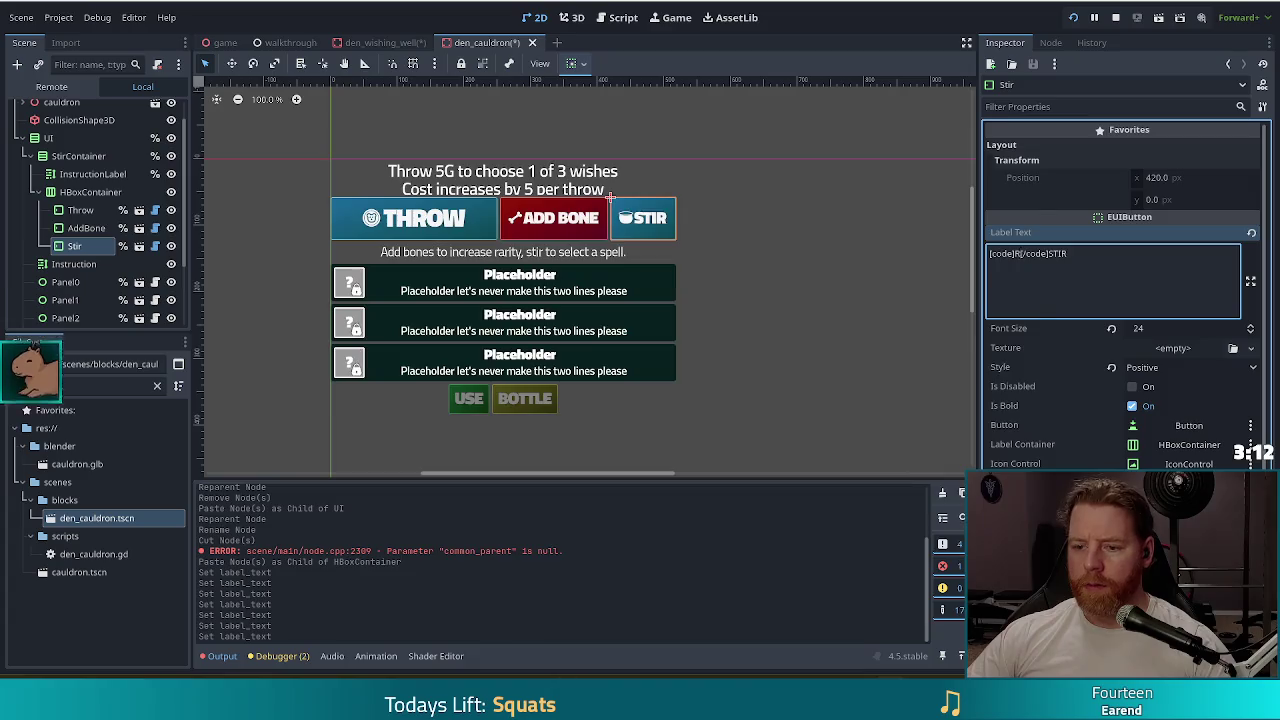
key(alt+Tab)
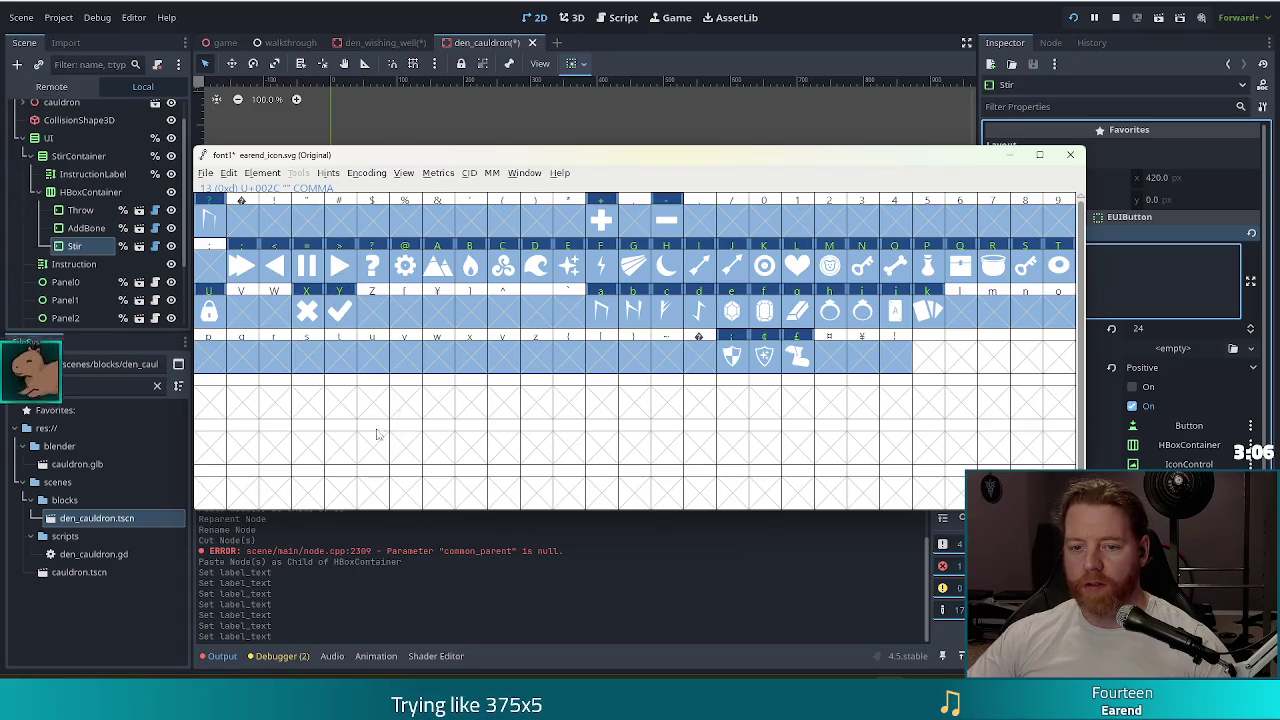
- Change the Stir label's icon character to Y so STIR shows a check mark
click(830, 10)
key(BackSpace)
text(Y)
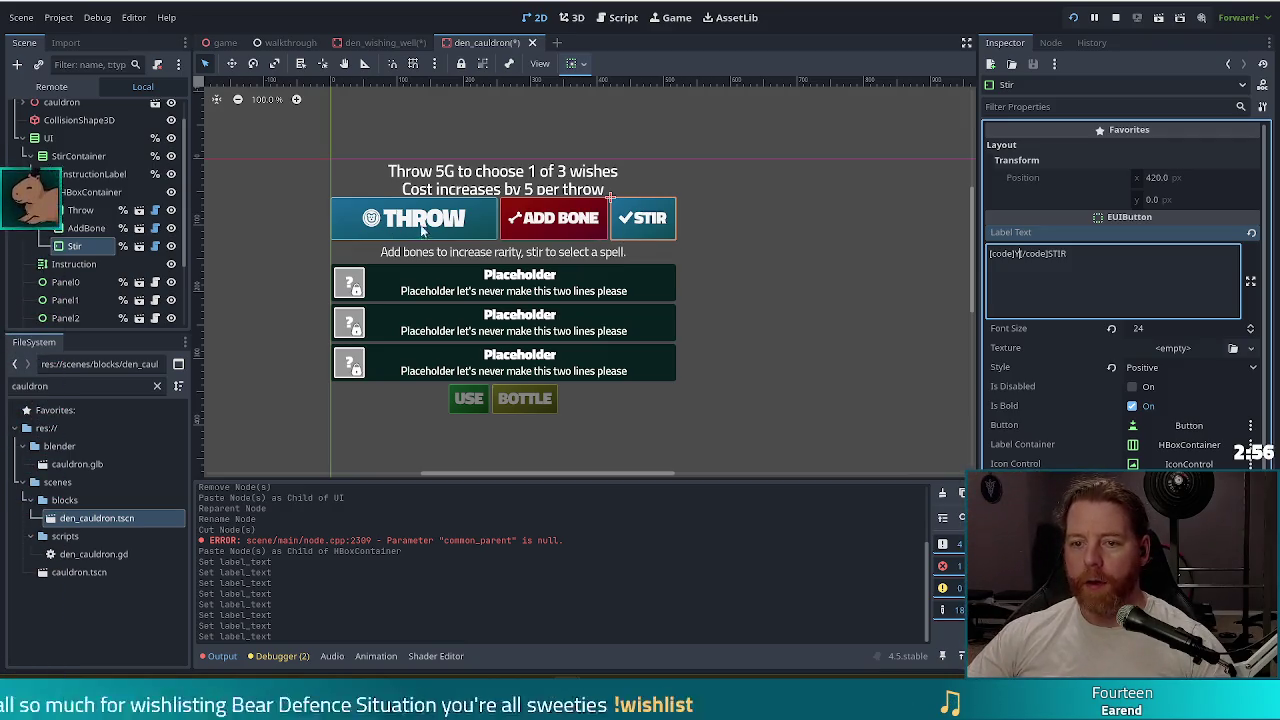
click(328, 232)
- Delete the Throw button node from the cauldron's button row
click(343, 231)
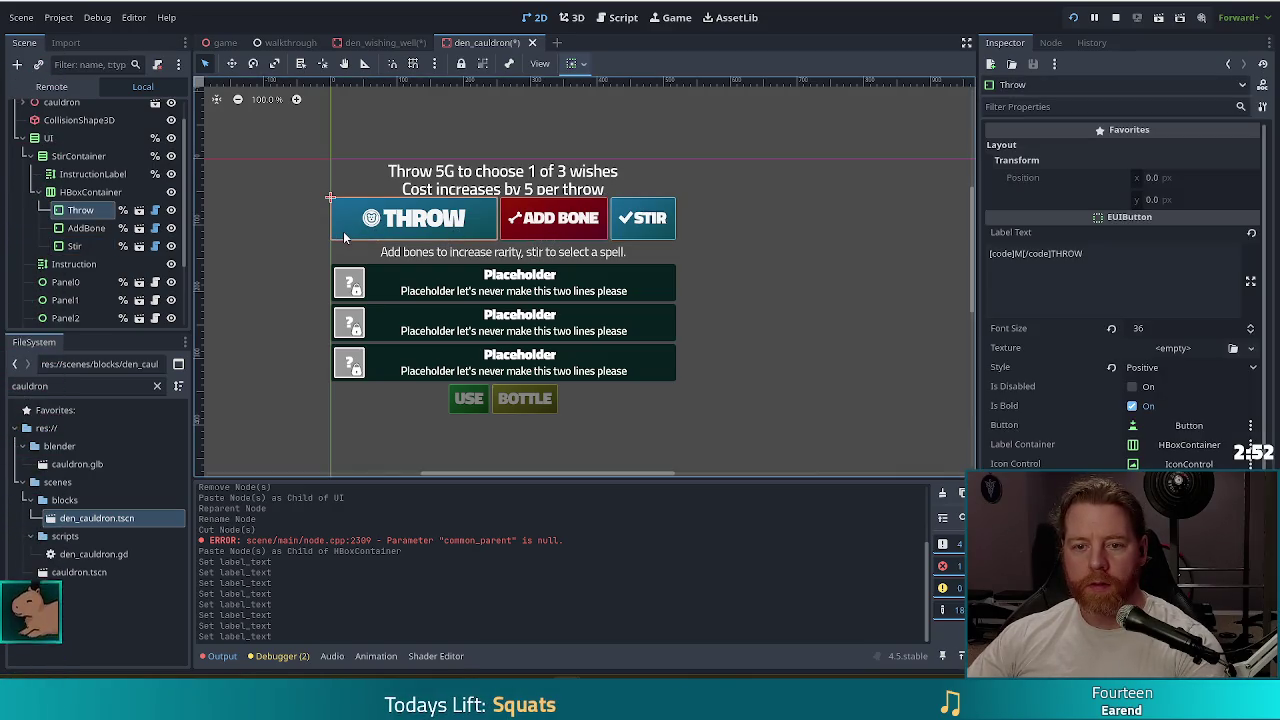
key(Delete)
click(610, 360)
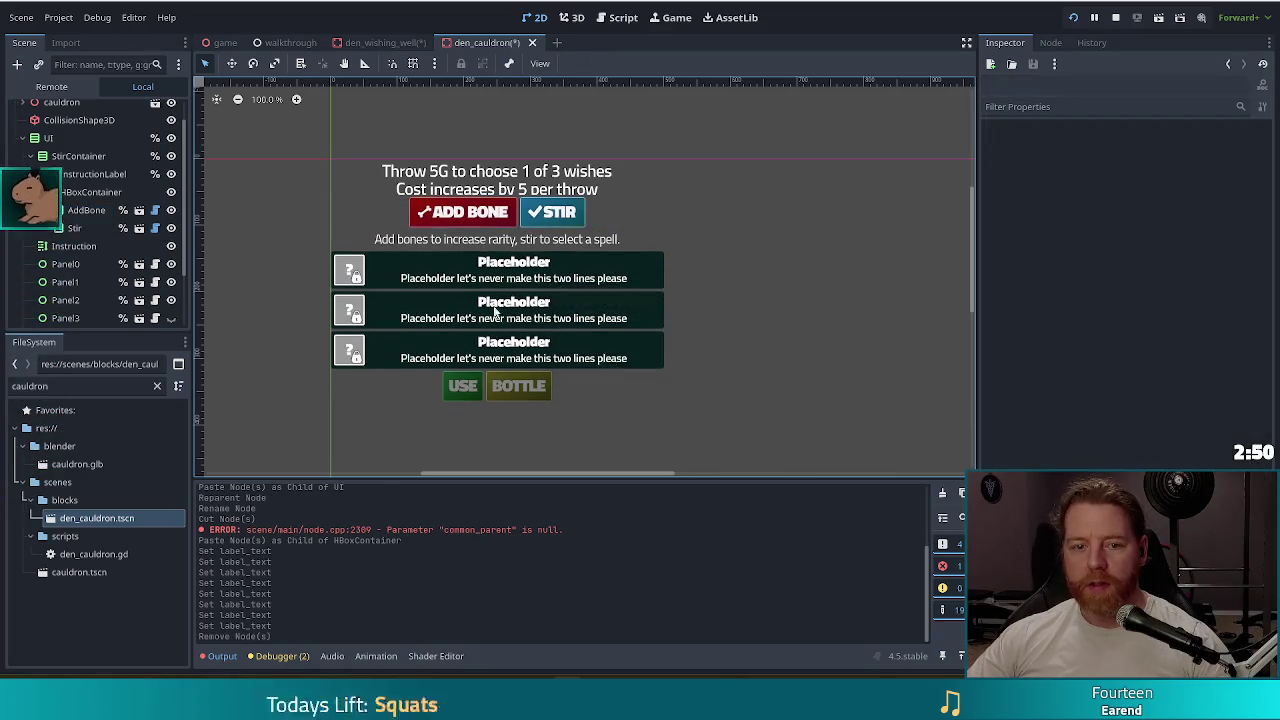
- Set the font size of both AddBone and Stir buttons to 36
click(474, 224)
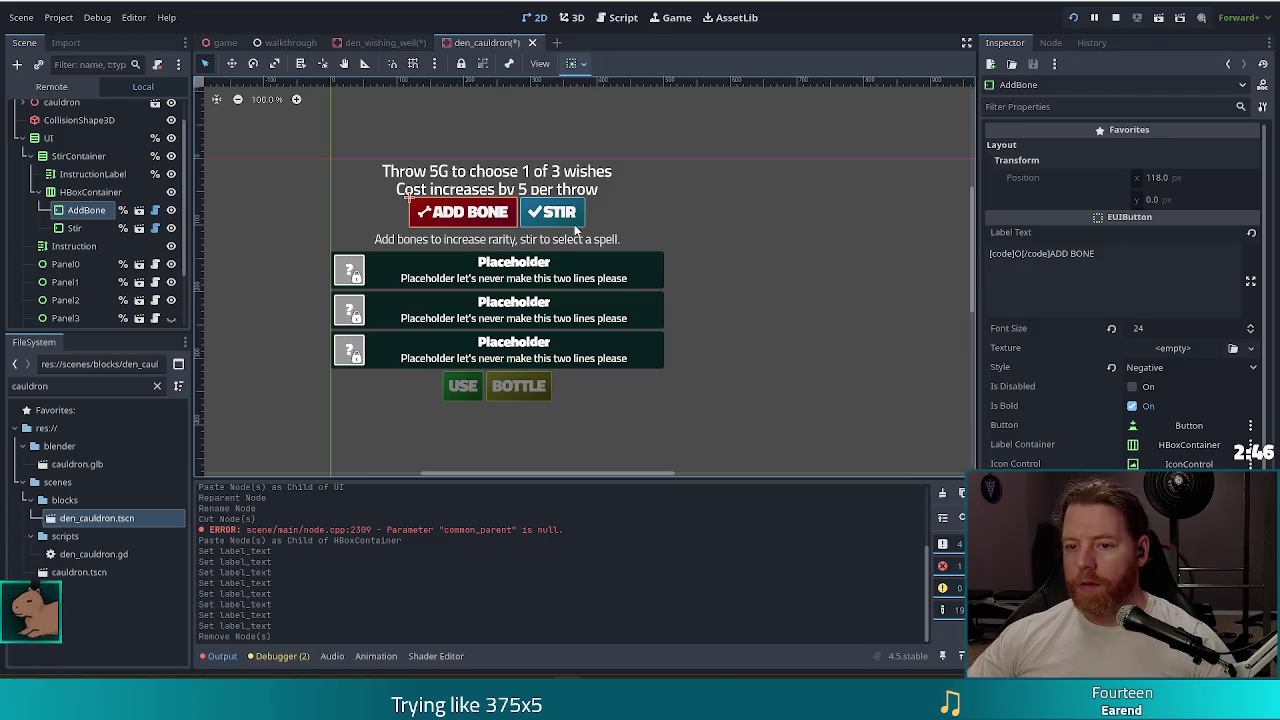
shift+click(573, 221)
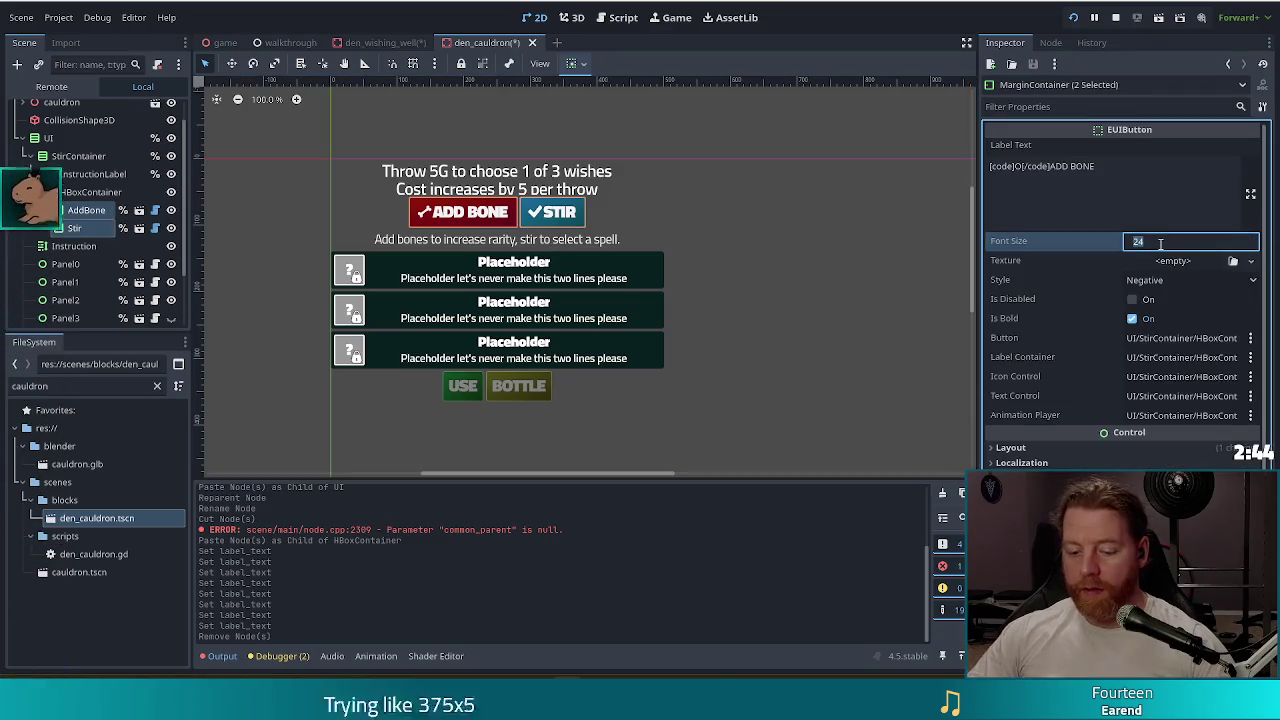
text(36)
key(Return)
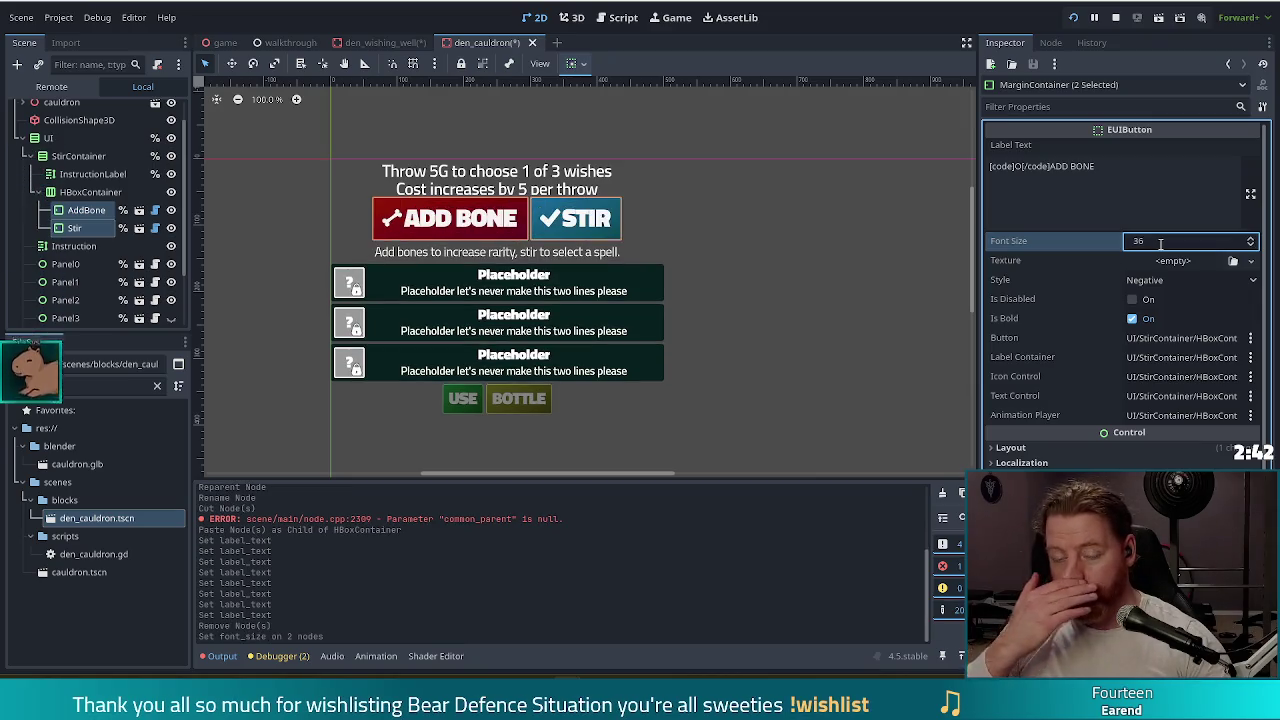
click(88, 174)
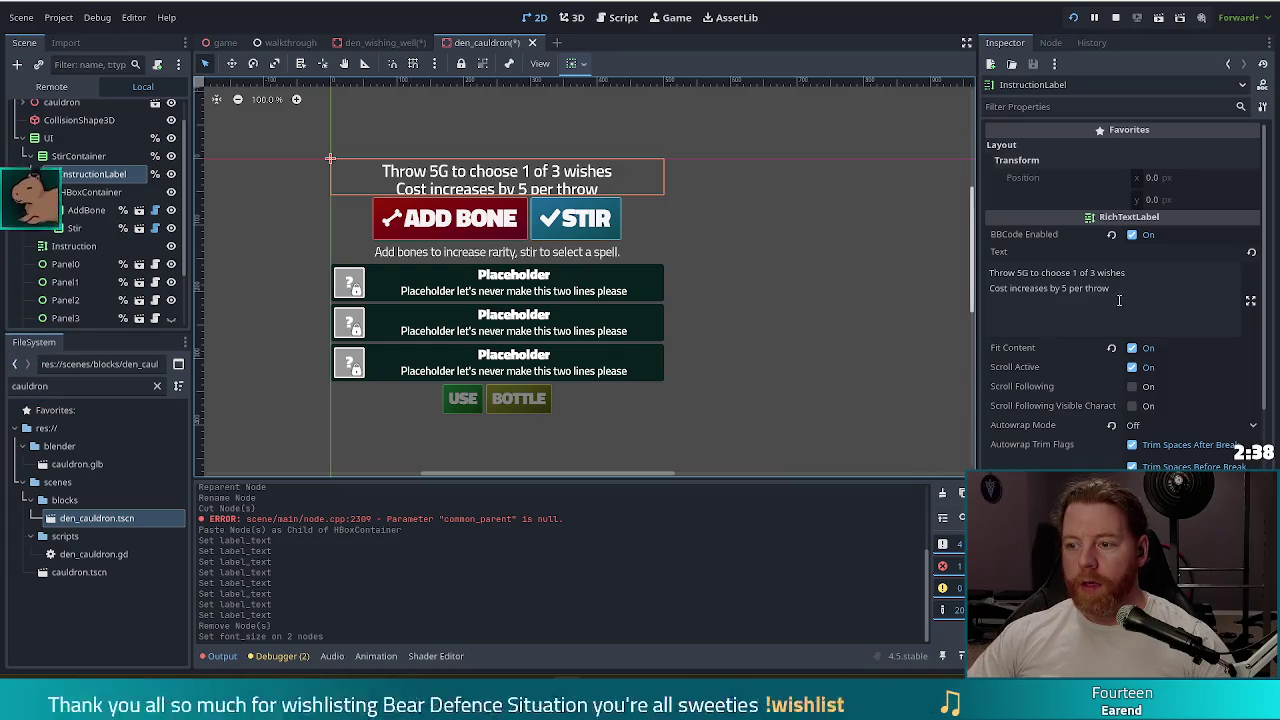
- Set InstructionLabel's text to 'Add up to 3 bones to the cauldron and then stir. More bones', Autowrap Off
drag(990, 272, 1110, 289)
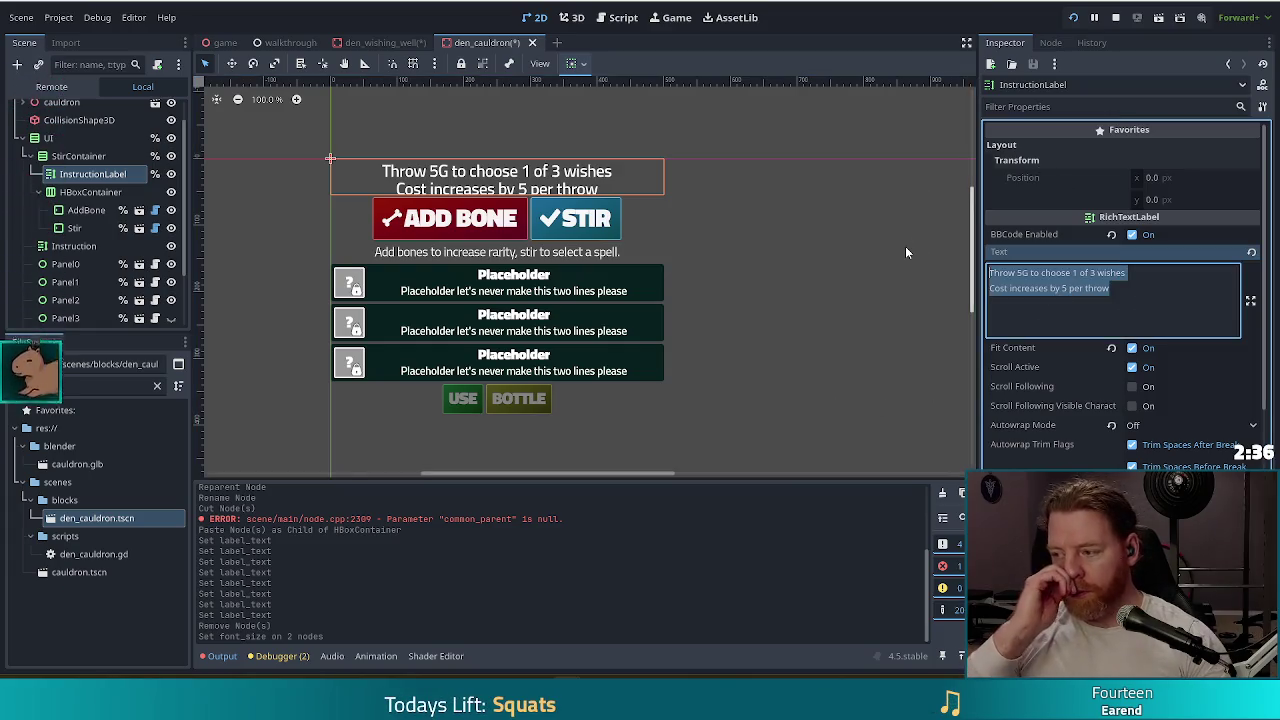
scroll(128, 202, up, 1)
click(123, 202)
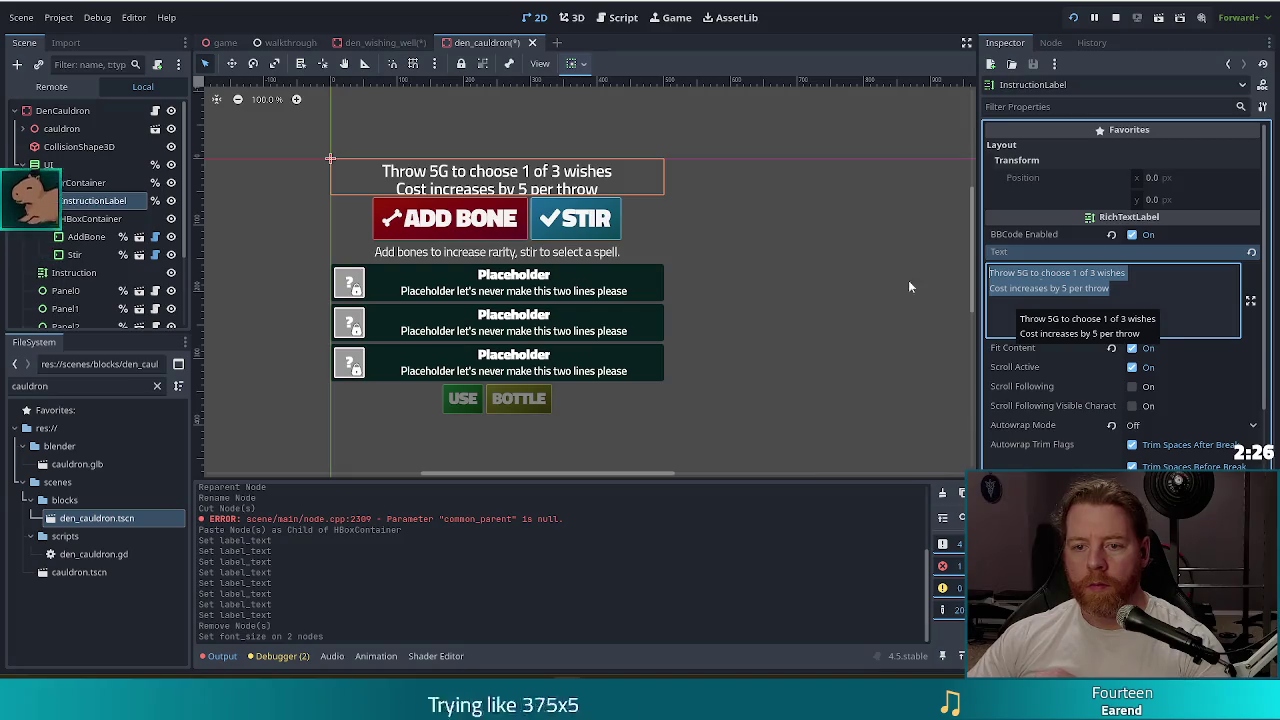
text(A)
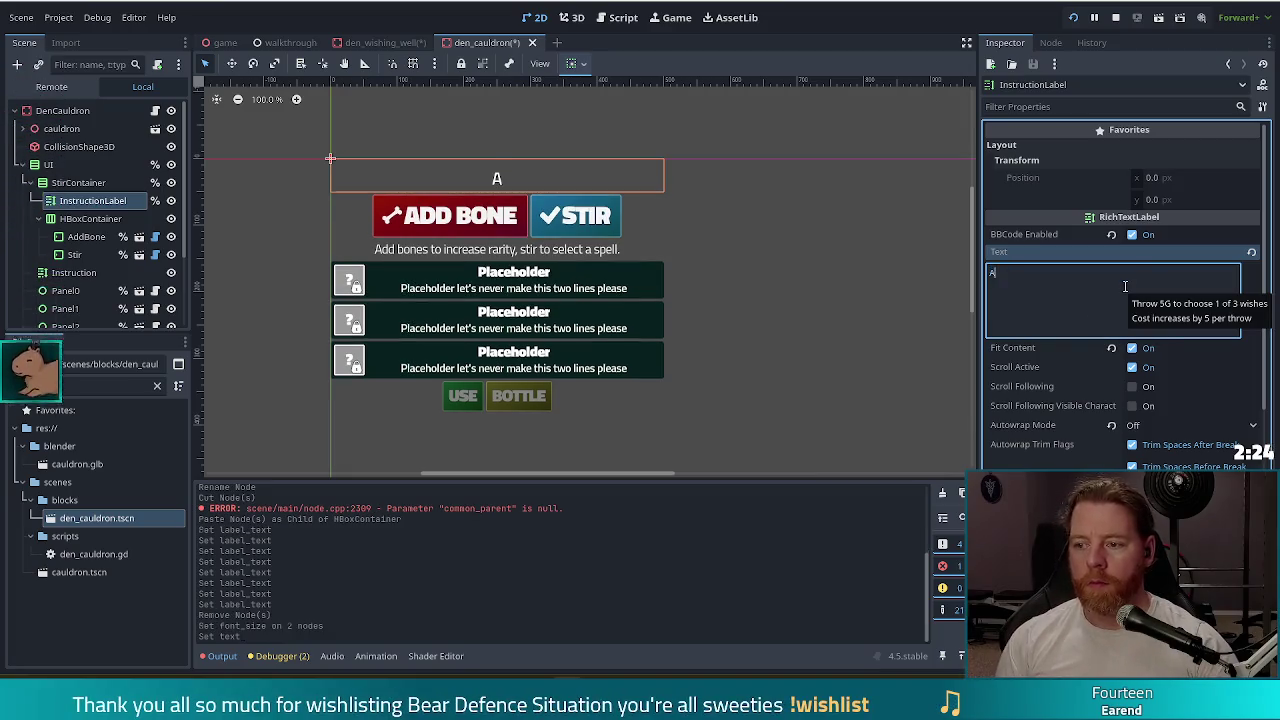
text(dd up to 3 bones to )
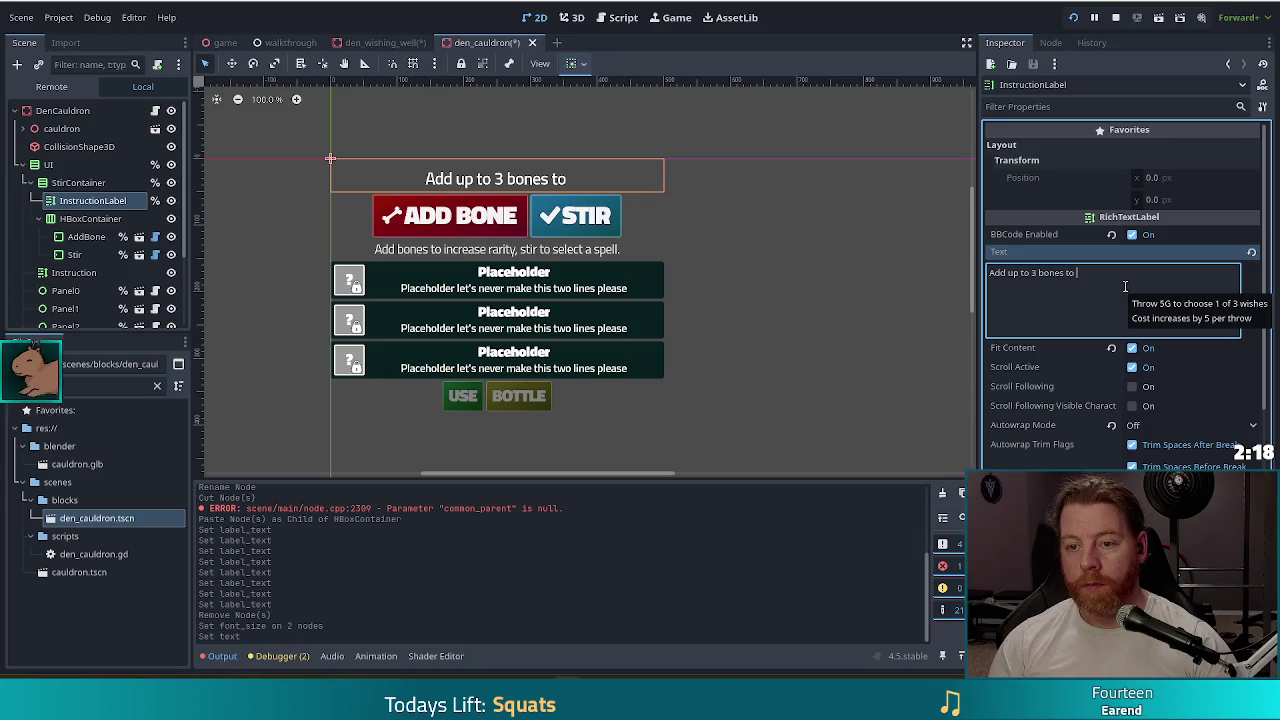
text(the caul)
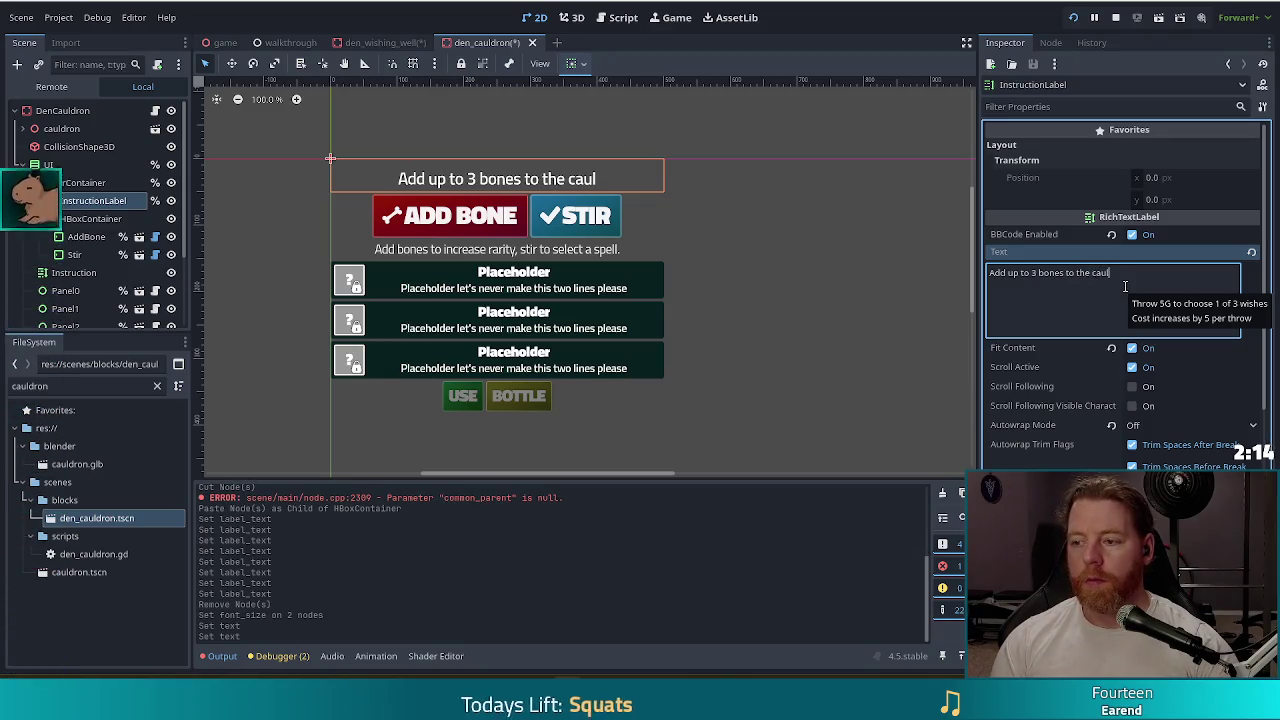
text(dron and the)
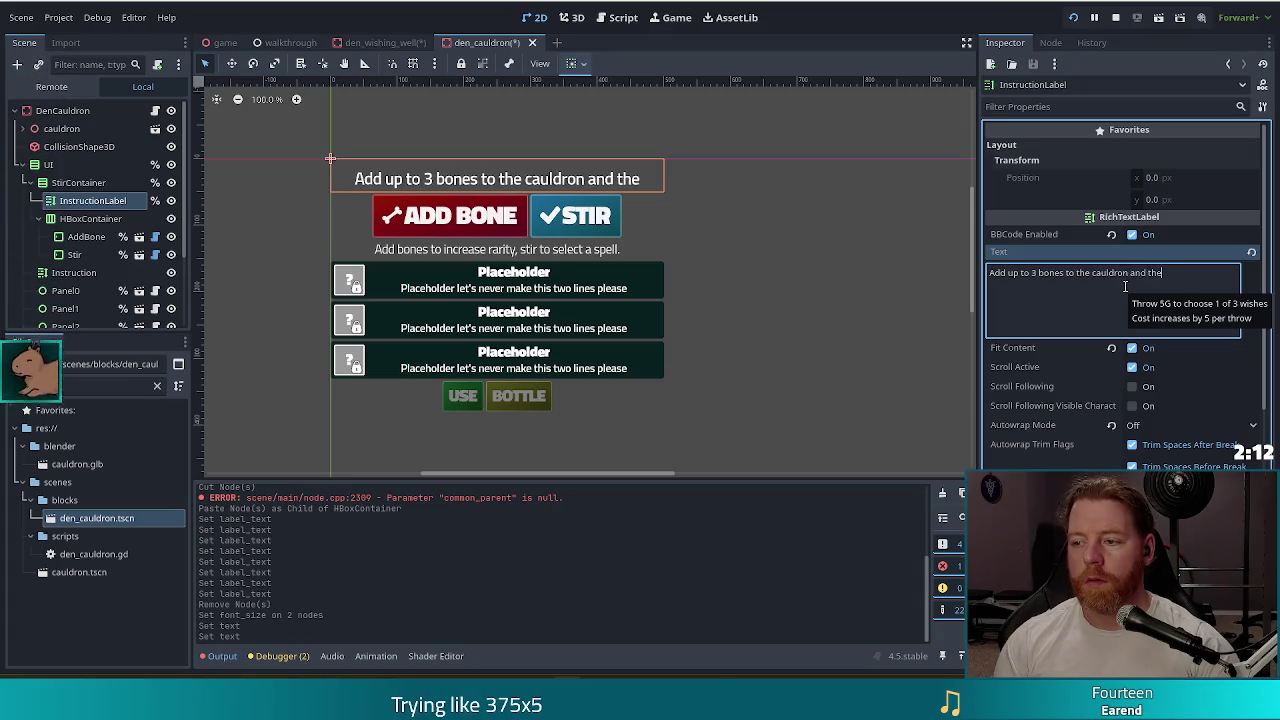
text(n sitr)
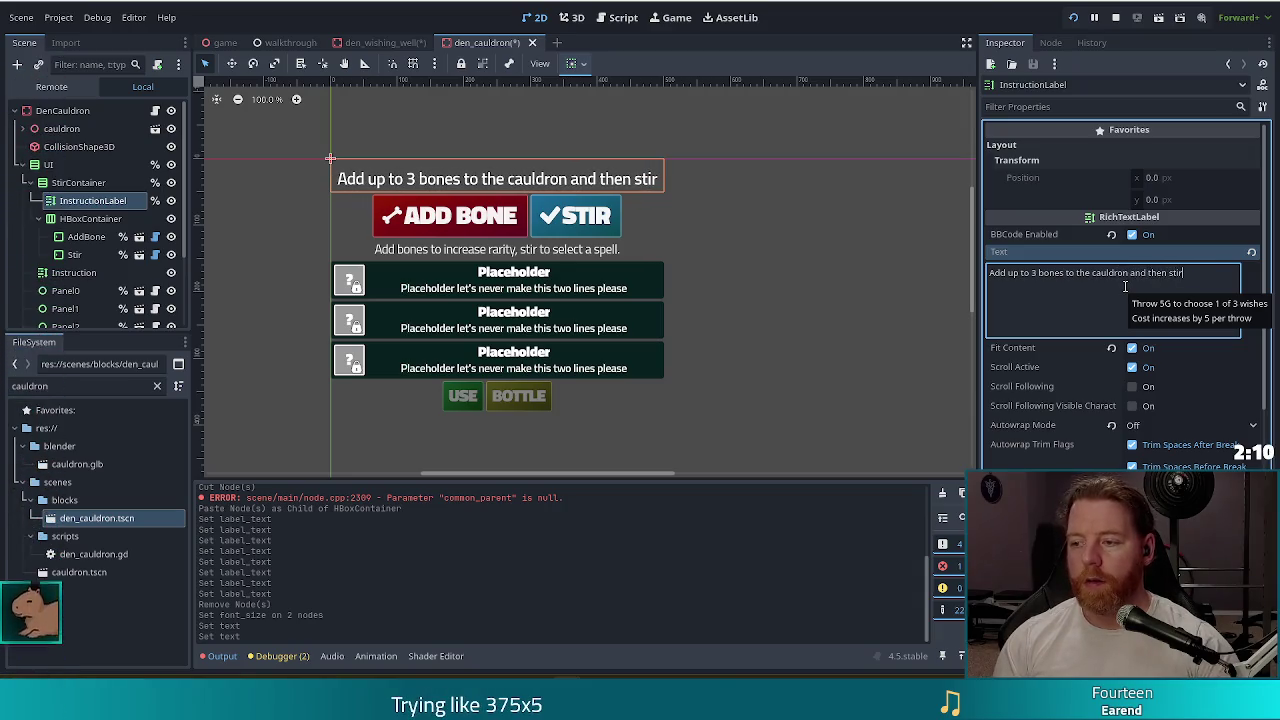
text(.  )
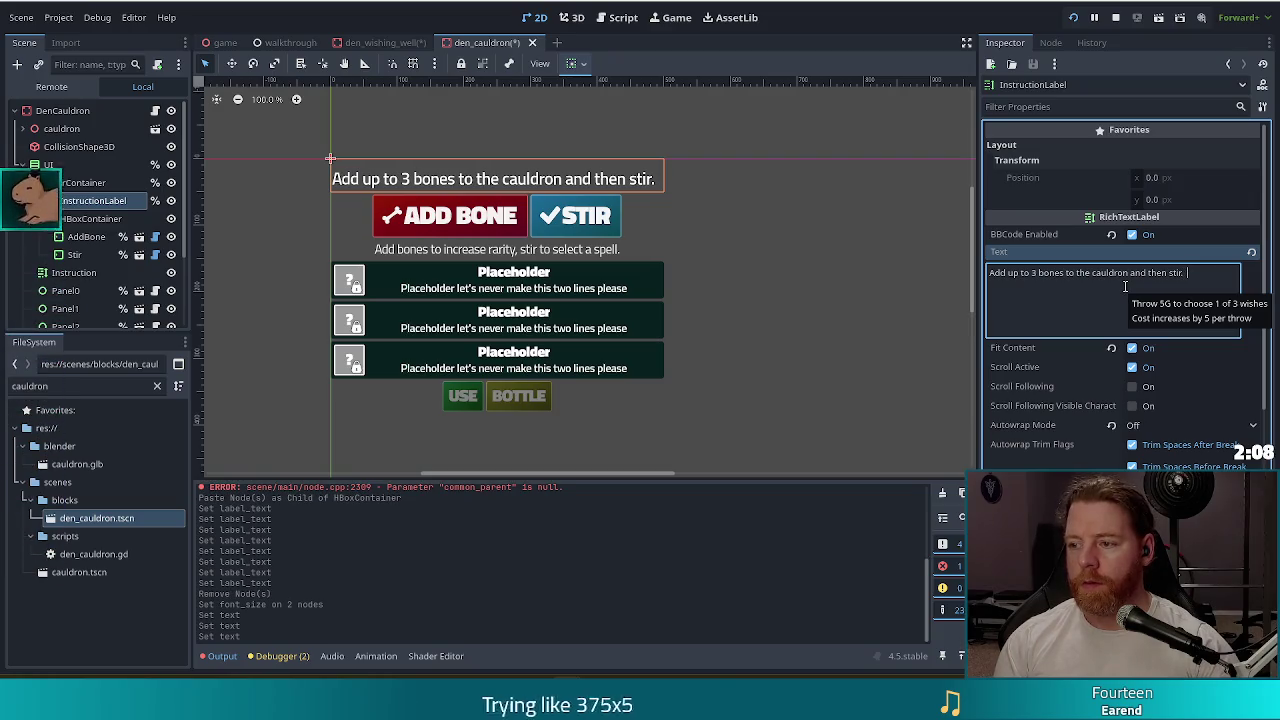
text(More bones)
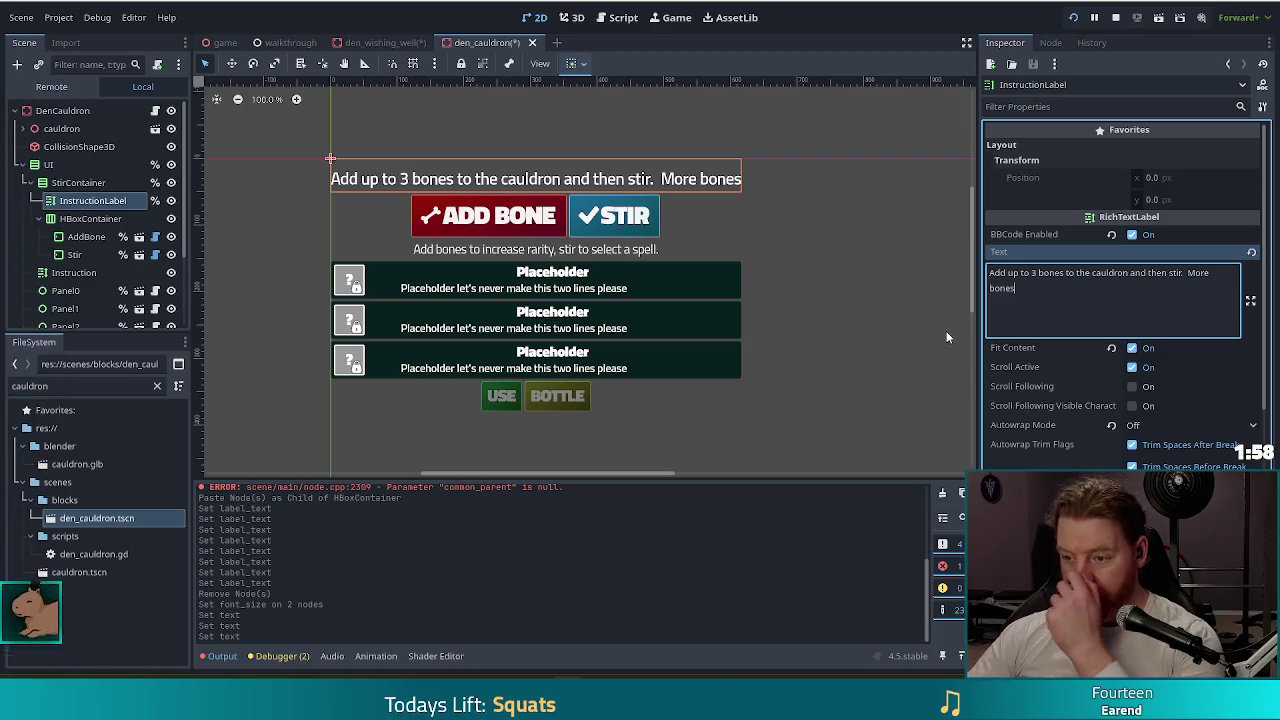
click(1150, 427)
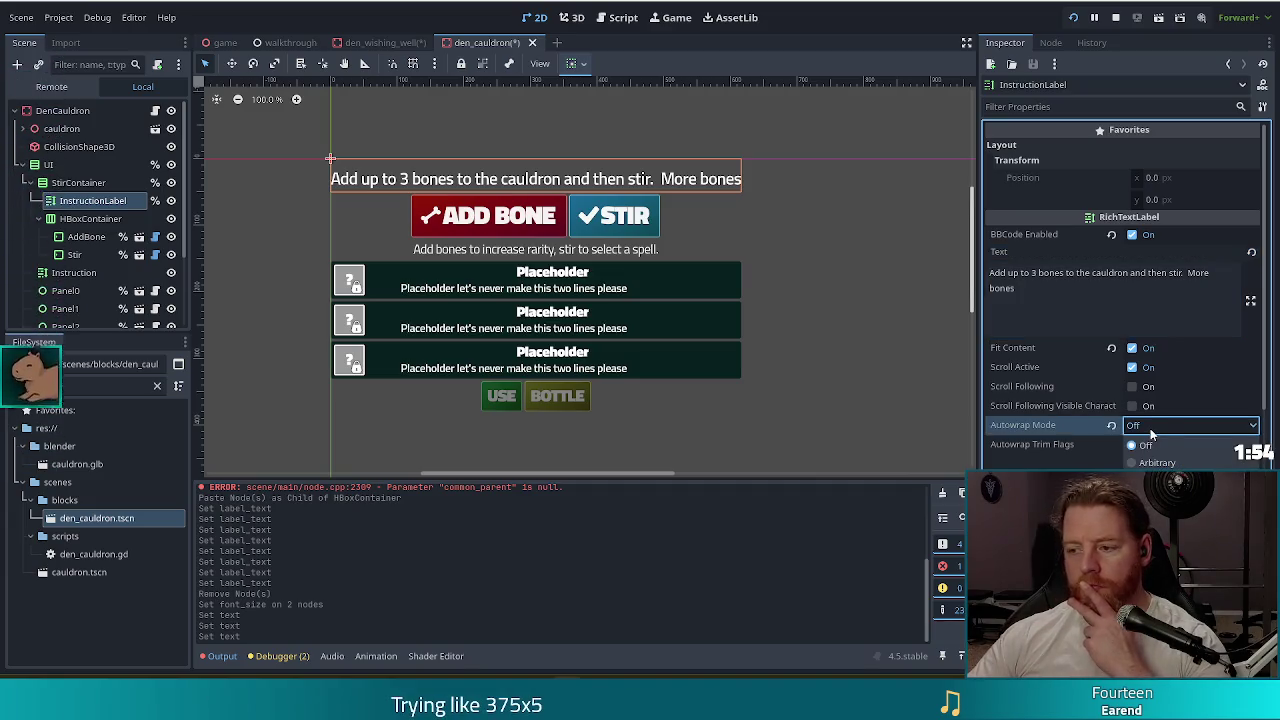
click(1146, 445)
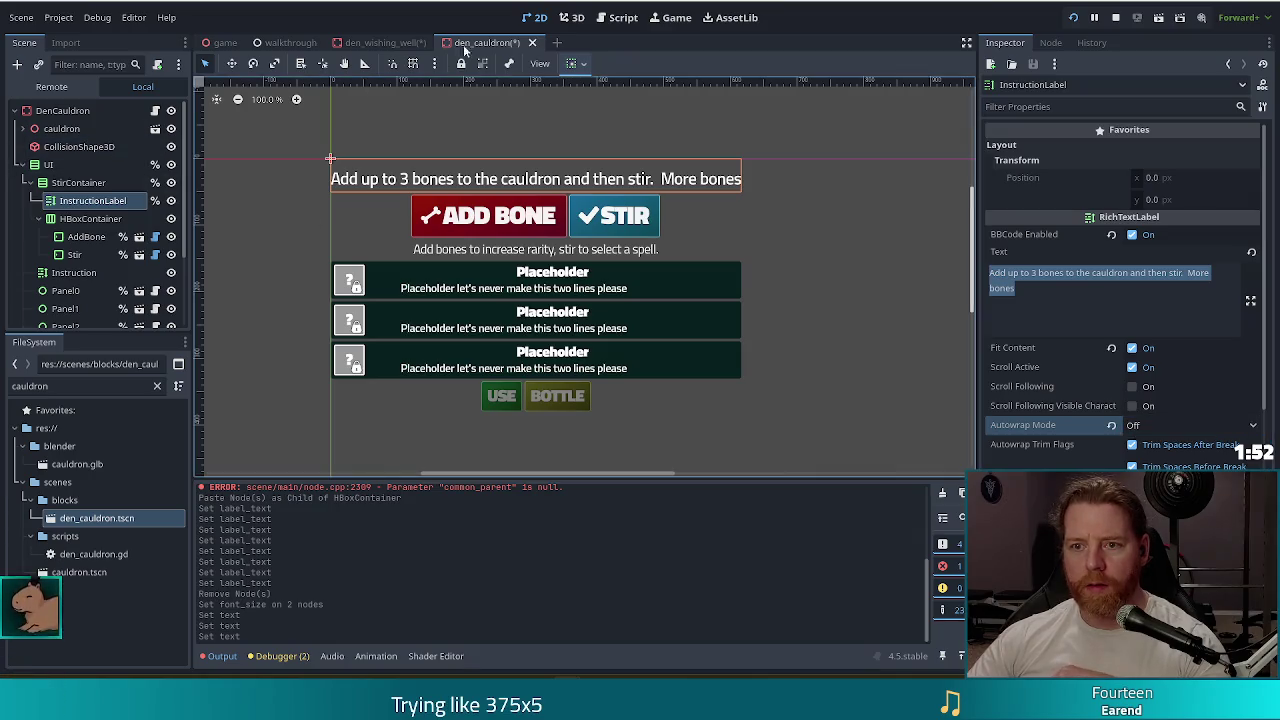
click(385, 42)
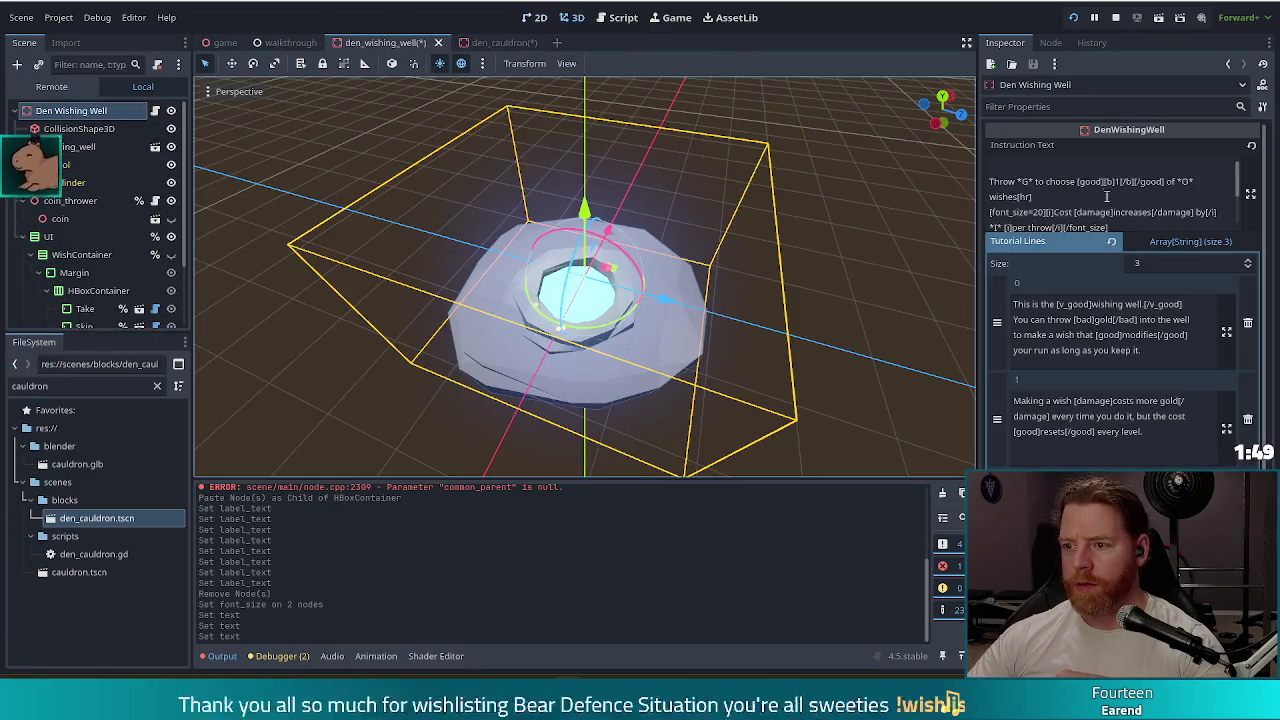
click(1100, 190)
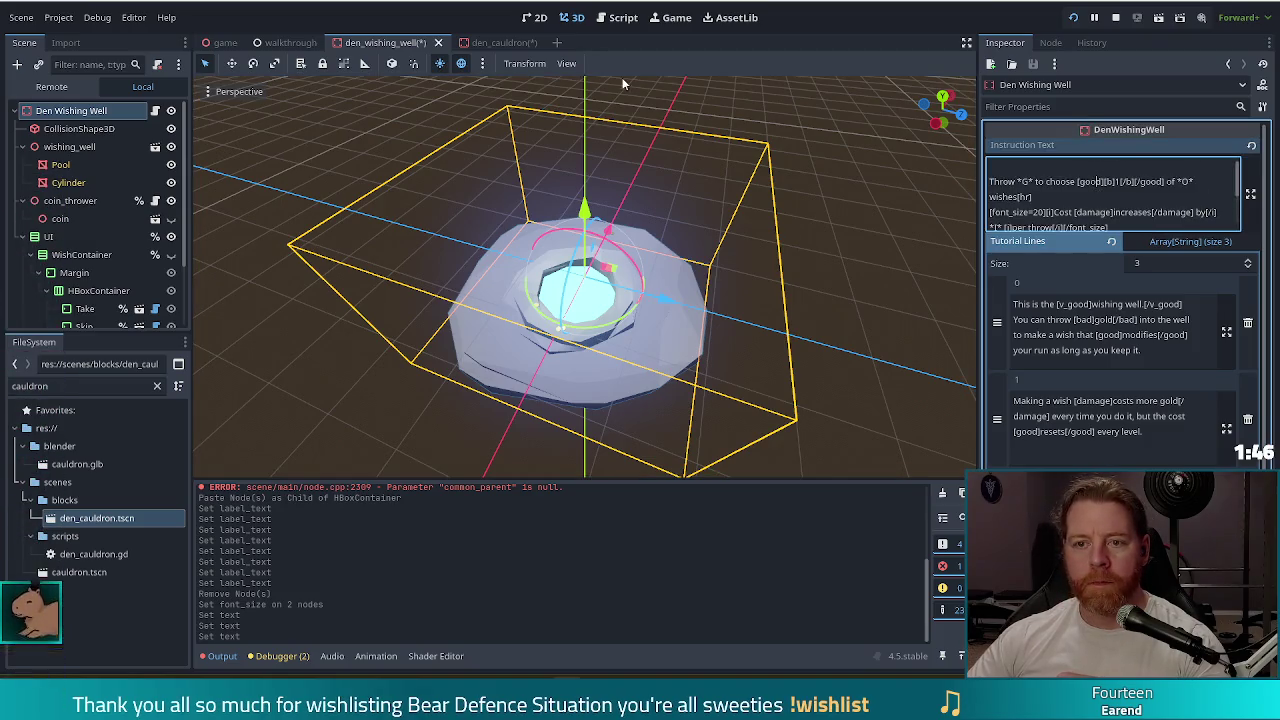
click(499, 40)
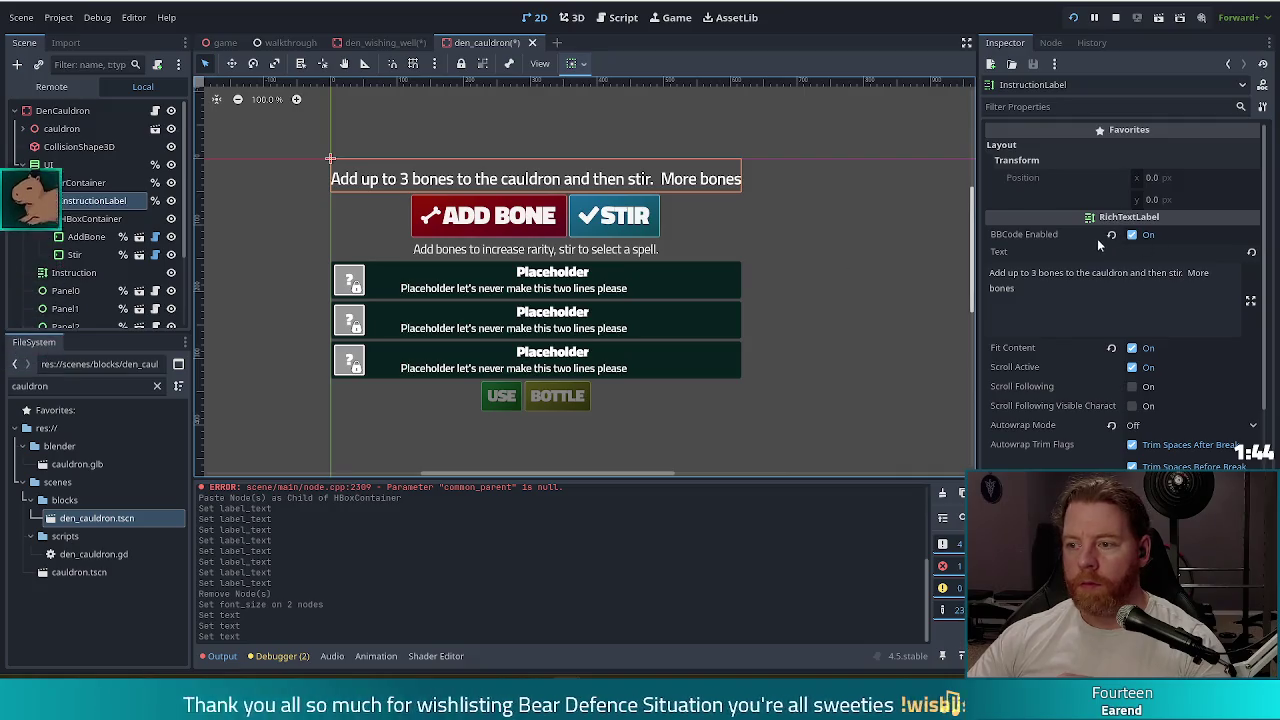
click(1187, 273)
- Move 'More bones' to a second line ending 'increases spell rarity.' and save the cauldron scene
key(BackSpace)
key(BackSpace)
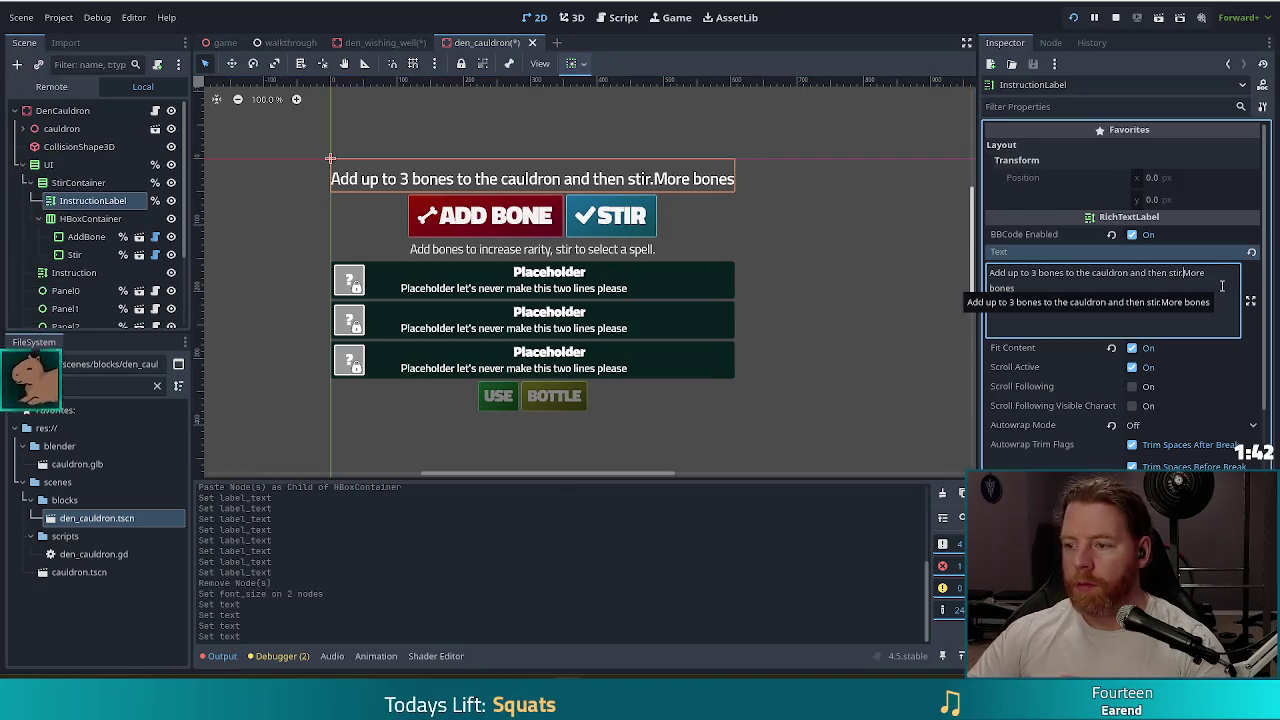
key(Return)
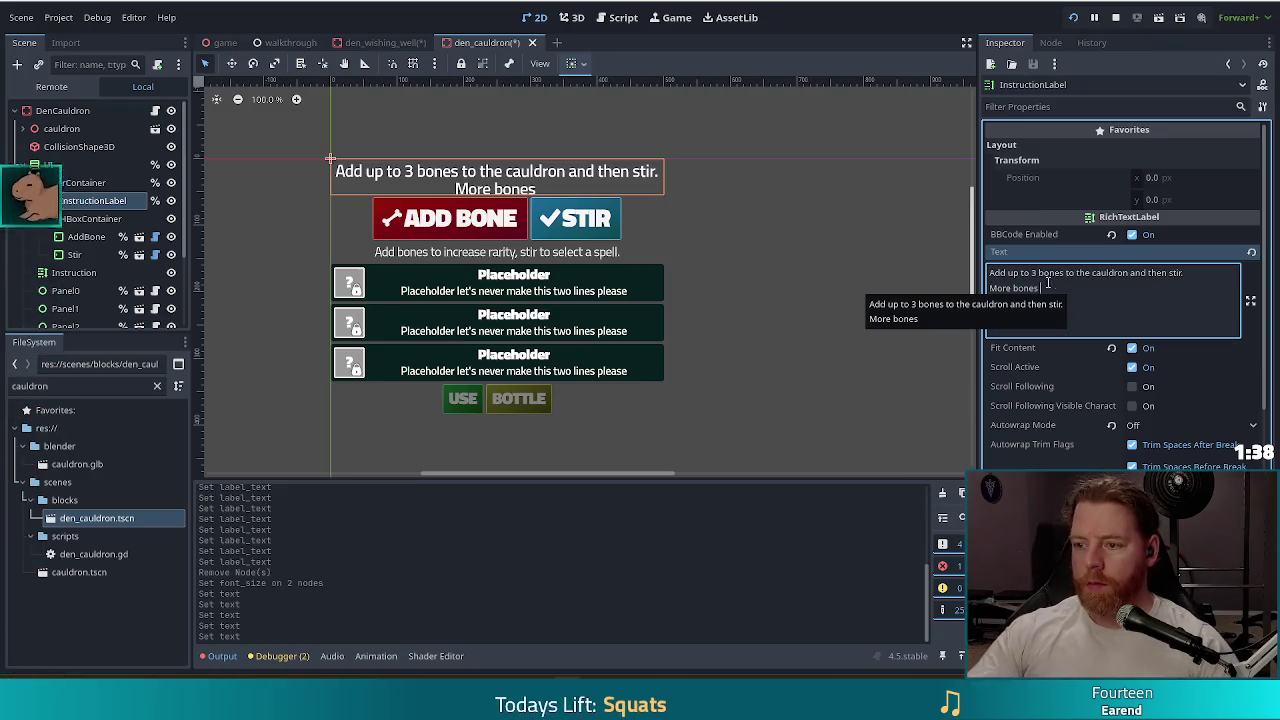
text(incre)
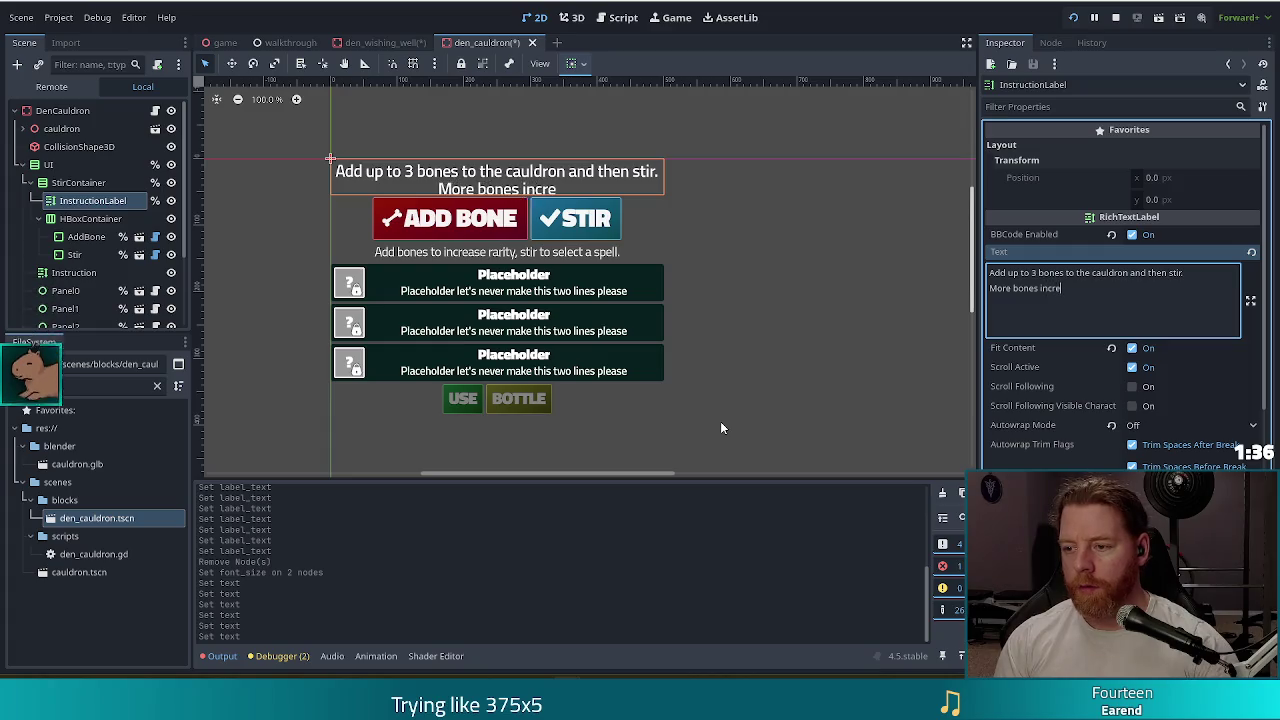
text(ases spell rar)
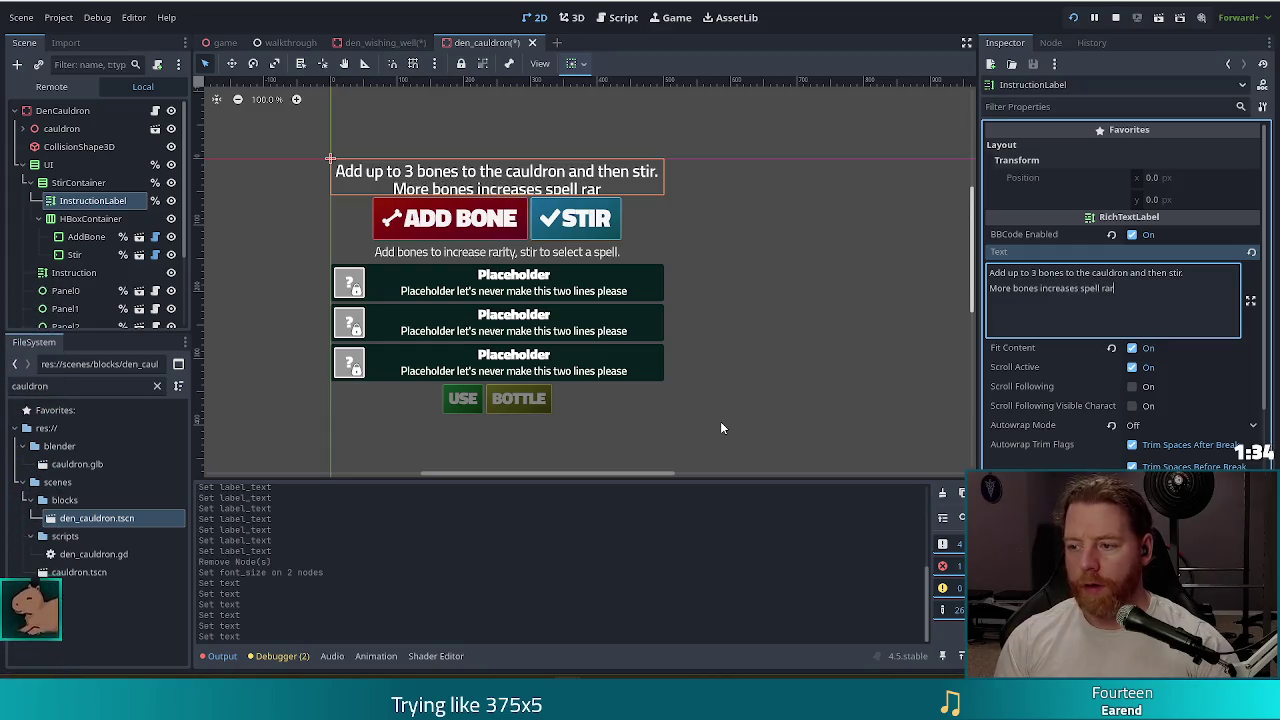
text(ity.)
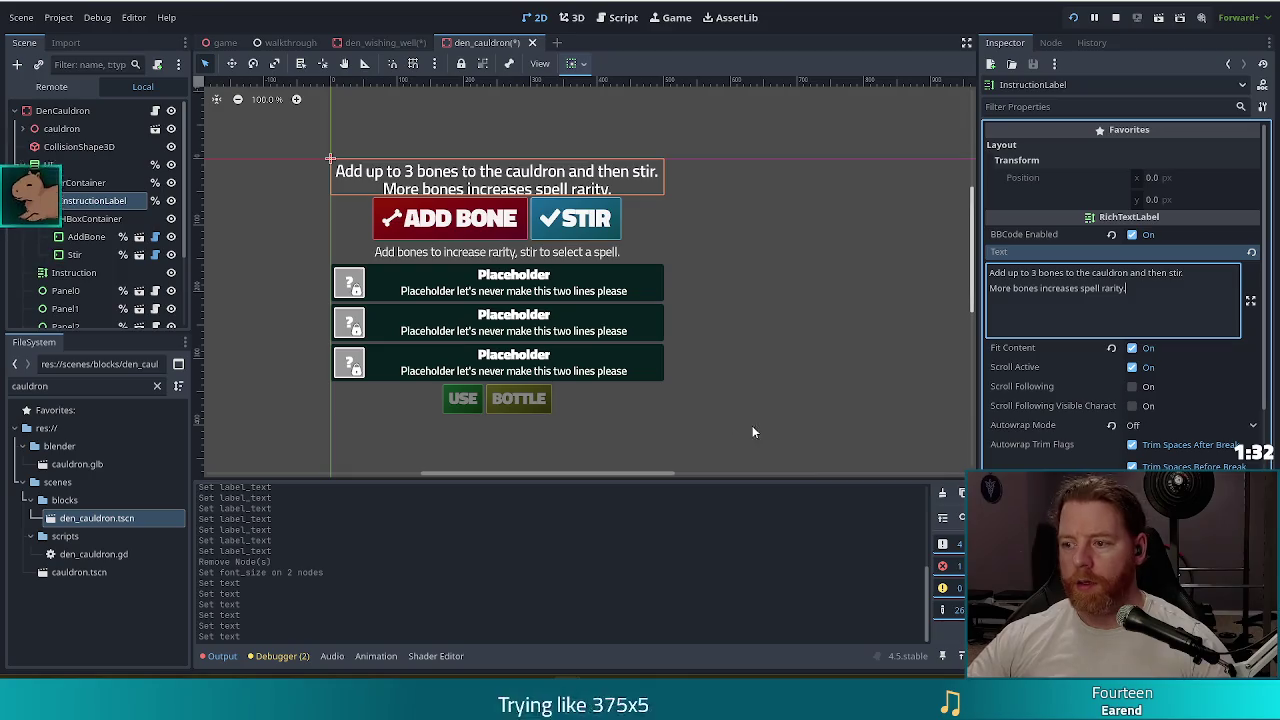
key(ctrl+s)
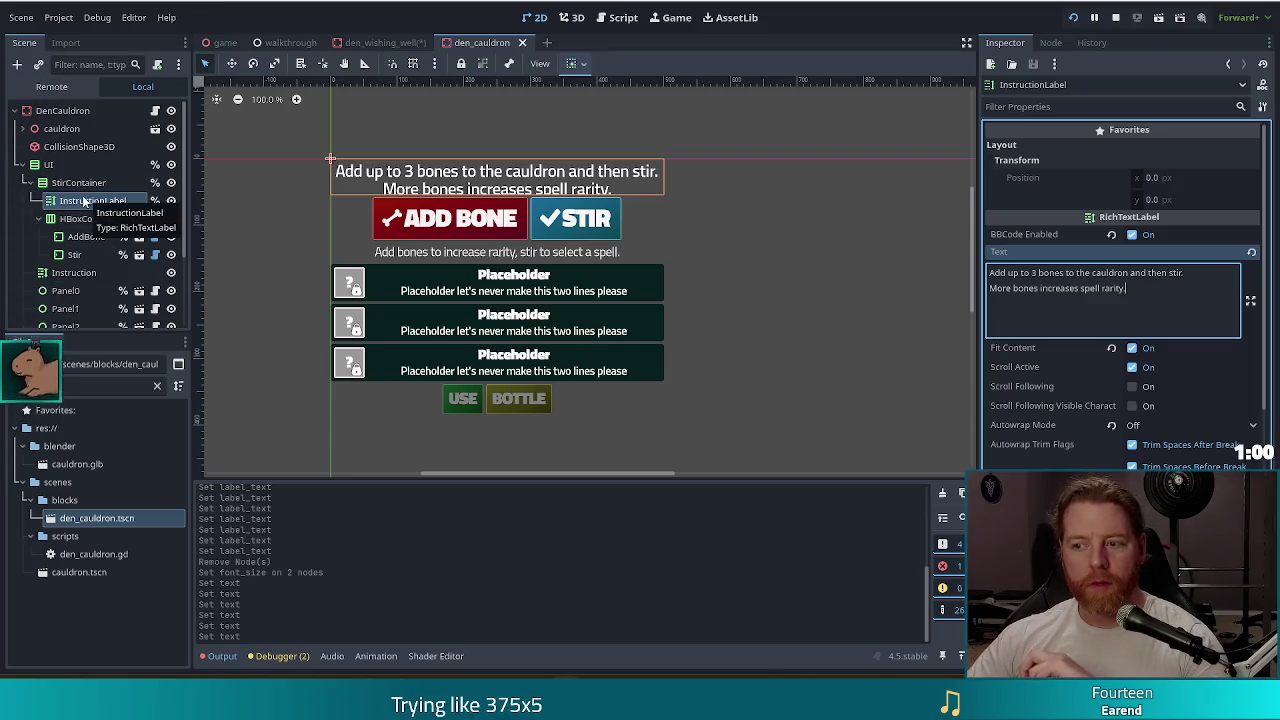
- Save the den_wishing_well scene after selecting its Instruction Text, then view den_wishing_well.gd
click(58, 180)
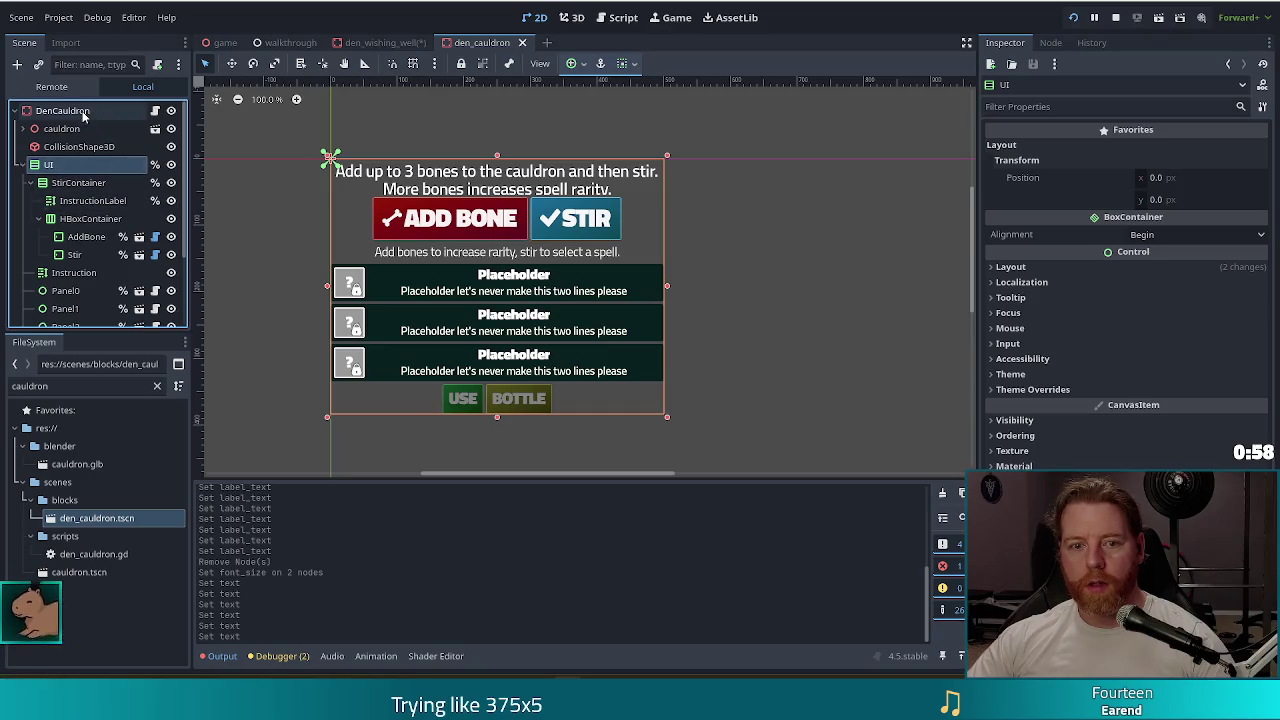
click(62, 110)
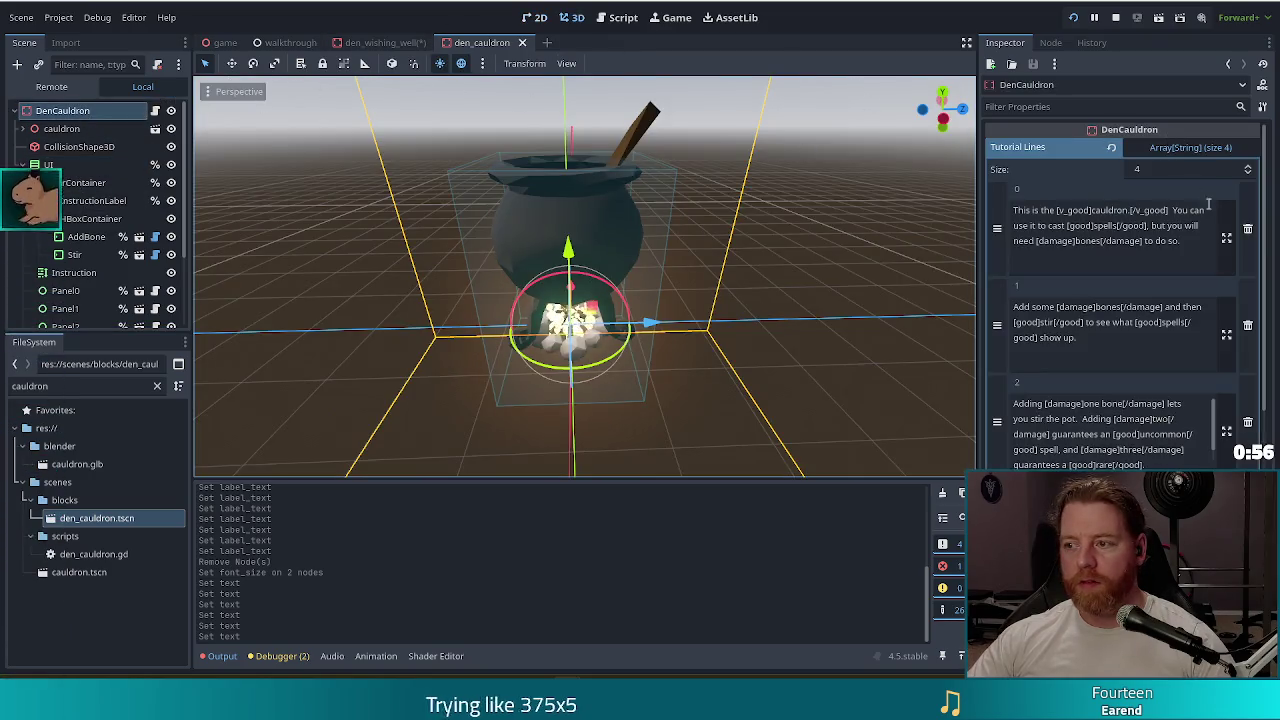
click(405, 44)
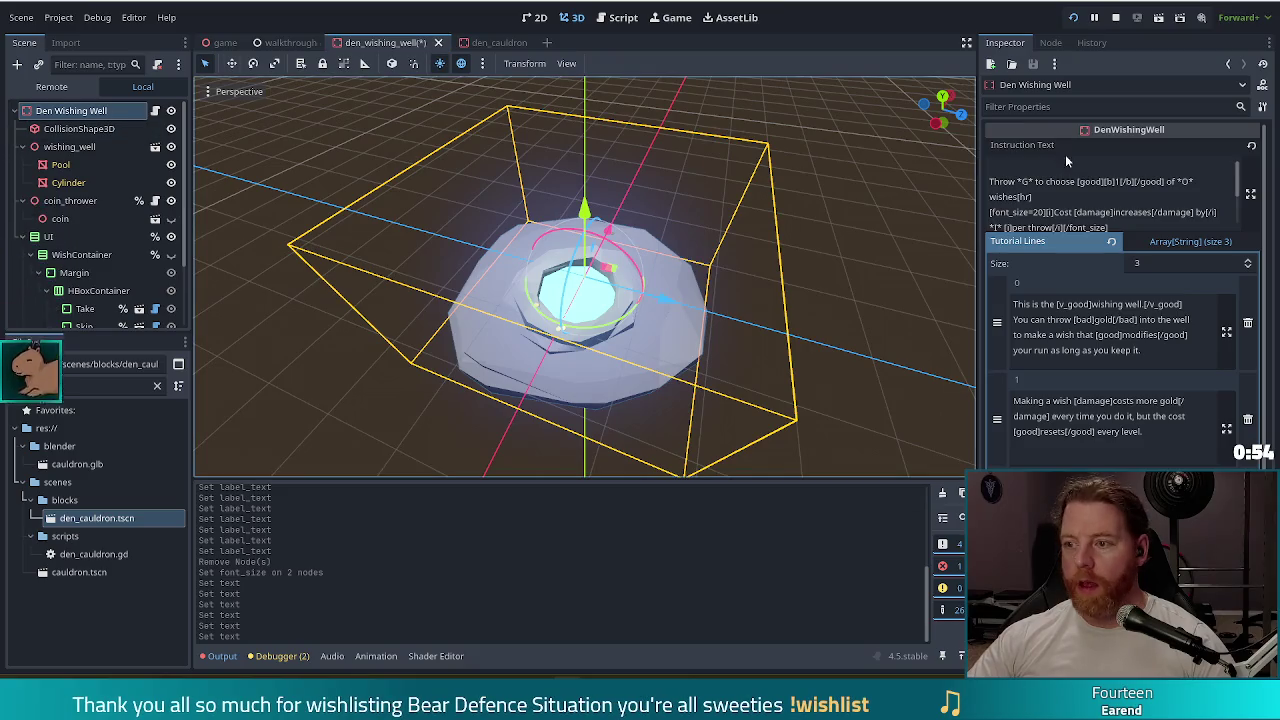
click(1136, 182)
key(ctrl+a)
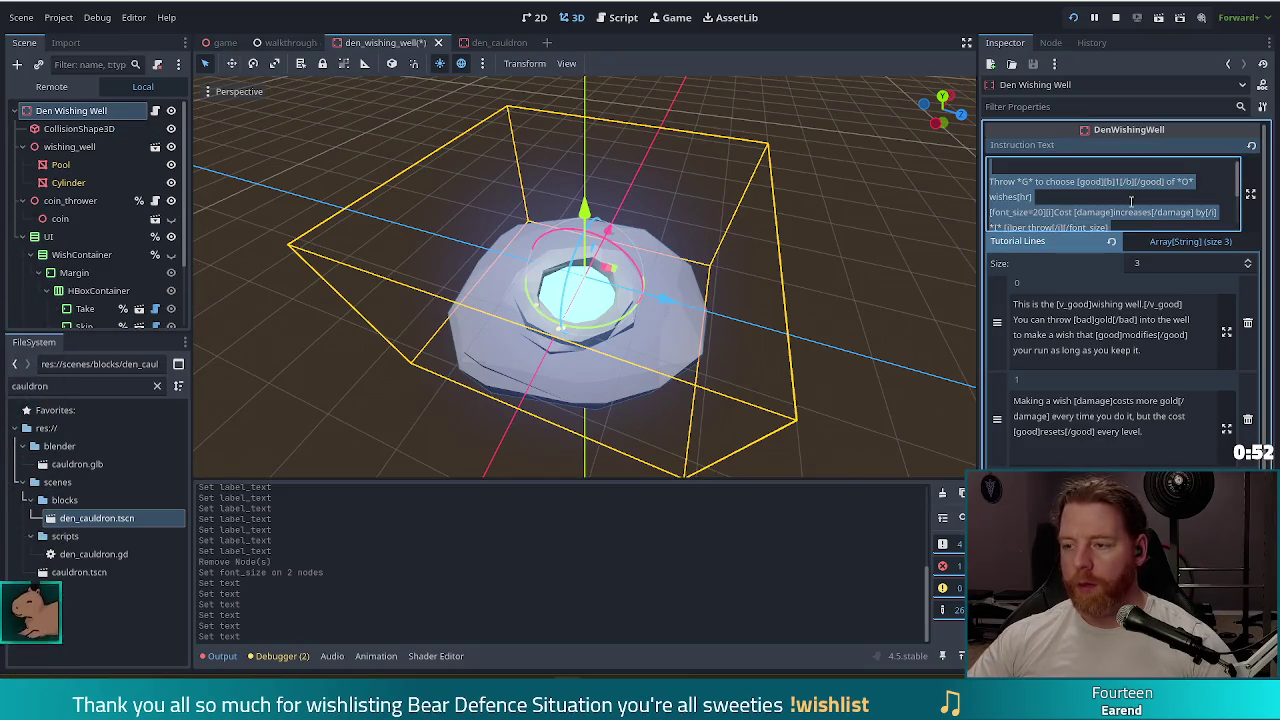
key(ctrl+s)
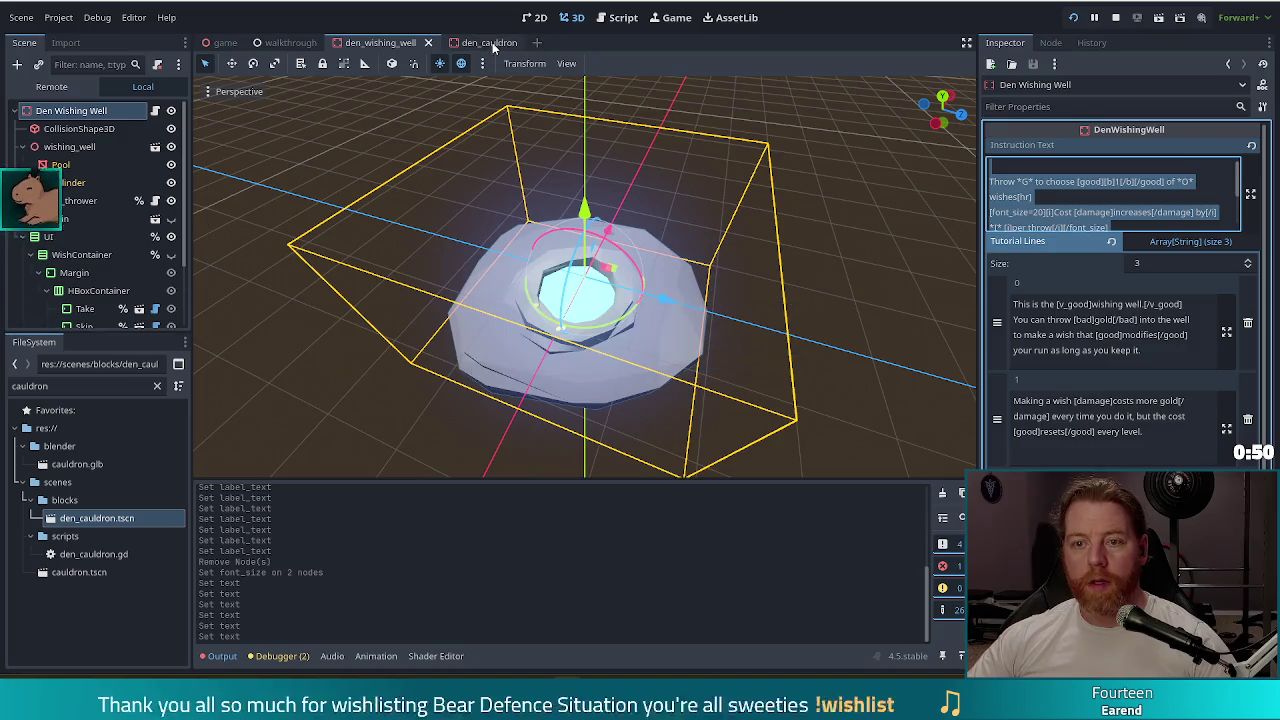
click(616, 17)
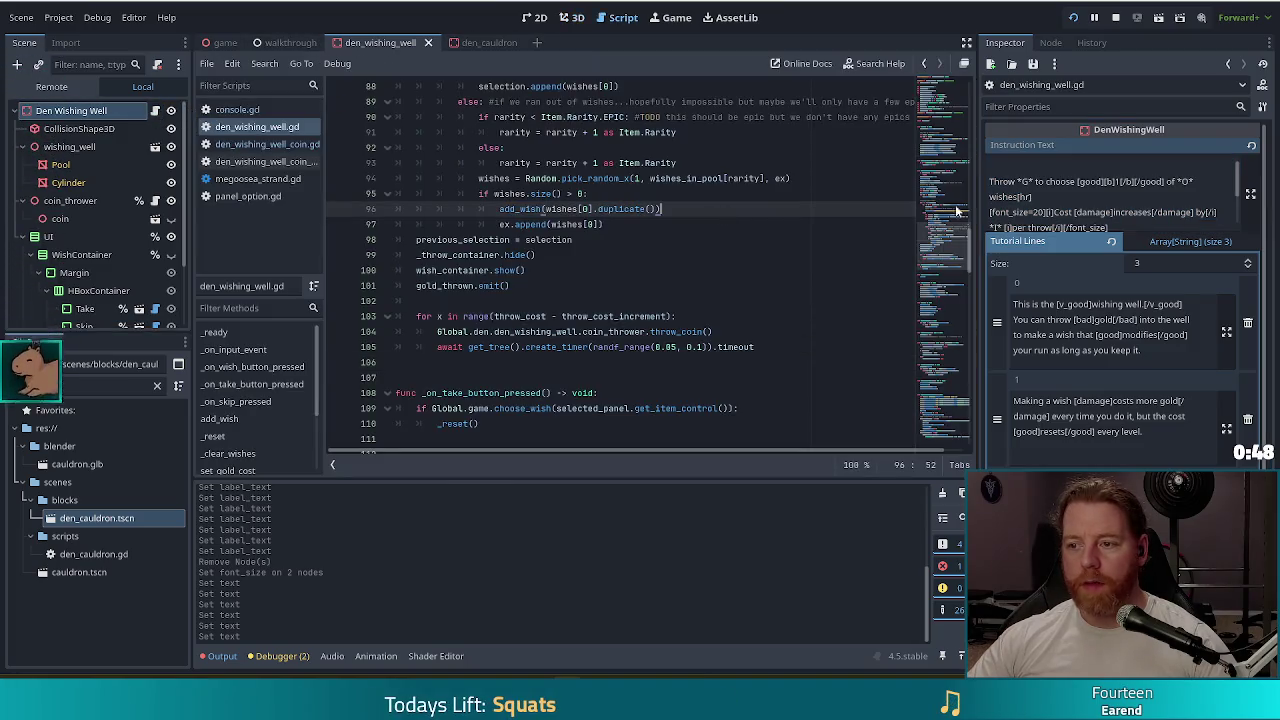
scroll(950, 247, up, 20)
click(551, 177)
scroll(651, 213, down, 3)
scroll(651, 213, up, 3)
scroll(651, 213, up, 1)
drag(645, 240, 398, 224)
key(ctrl+c)
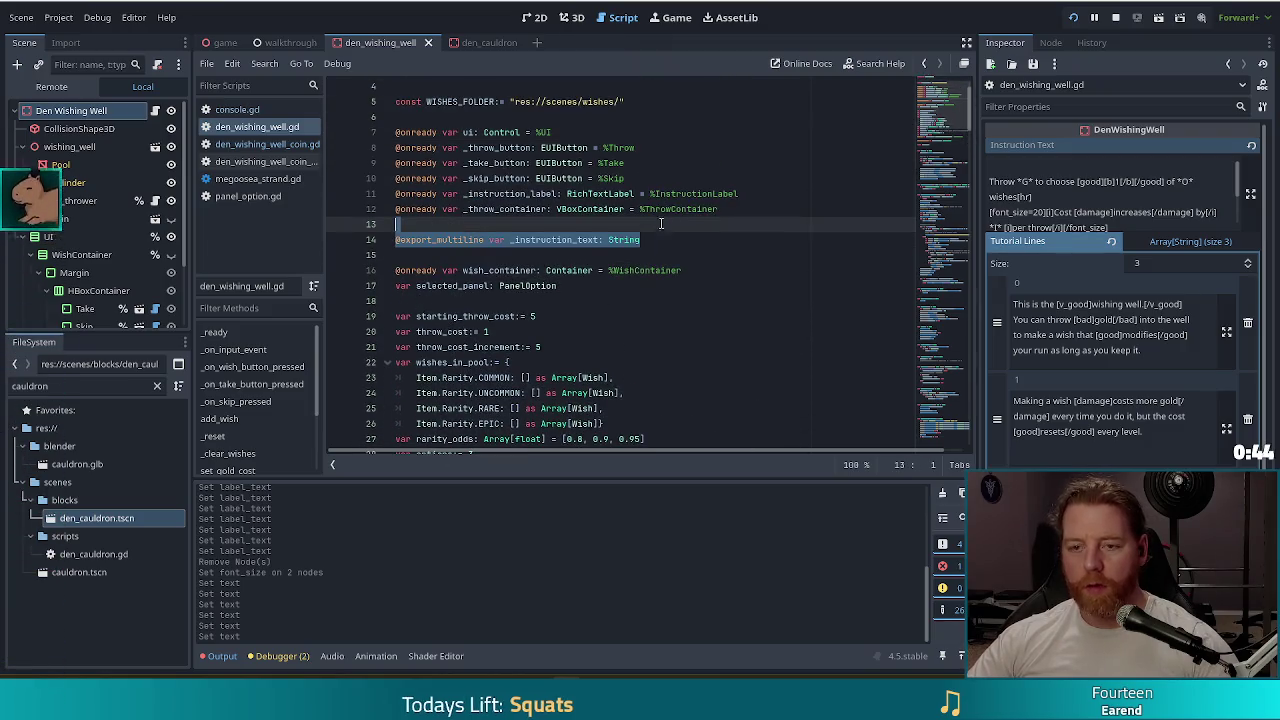
- Paste the _instruction_text export line after line 48 of den_cauldron.gd
click(481, 42)
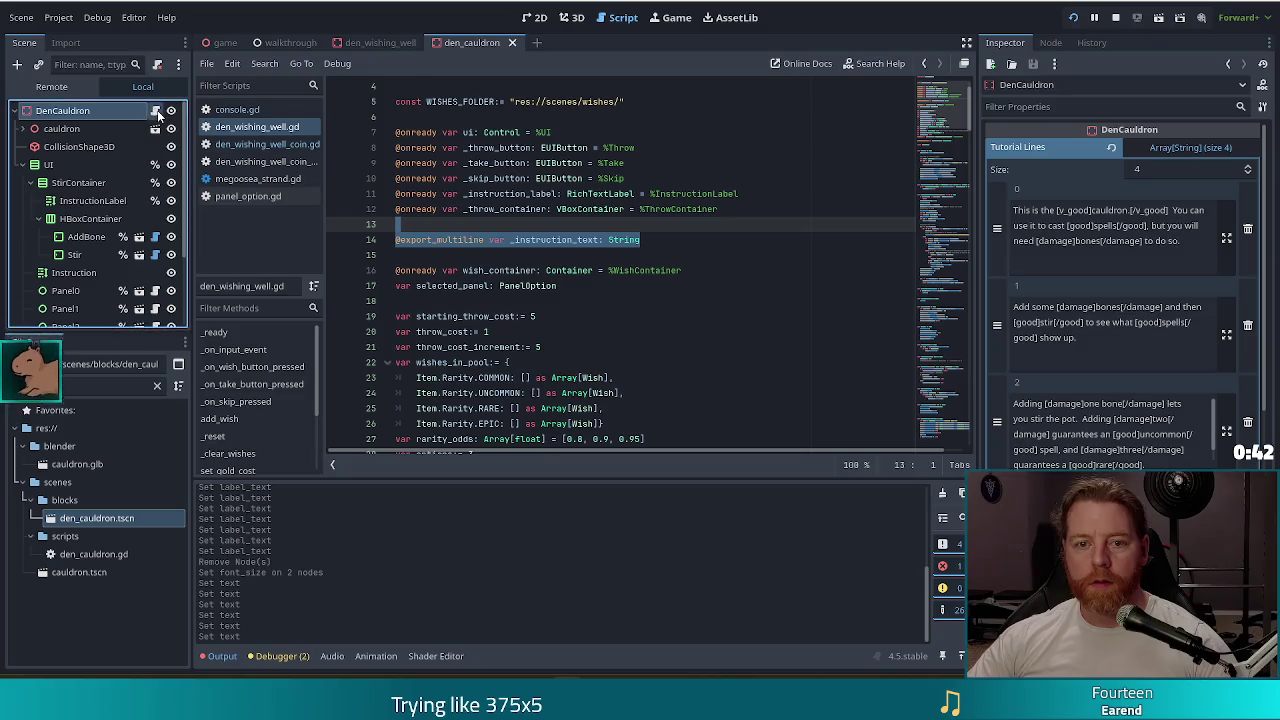
click(524, 132)
scroll(921, 150, up, 13)
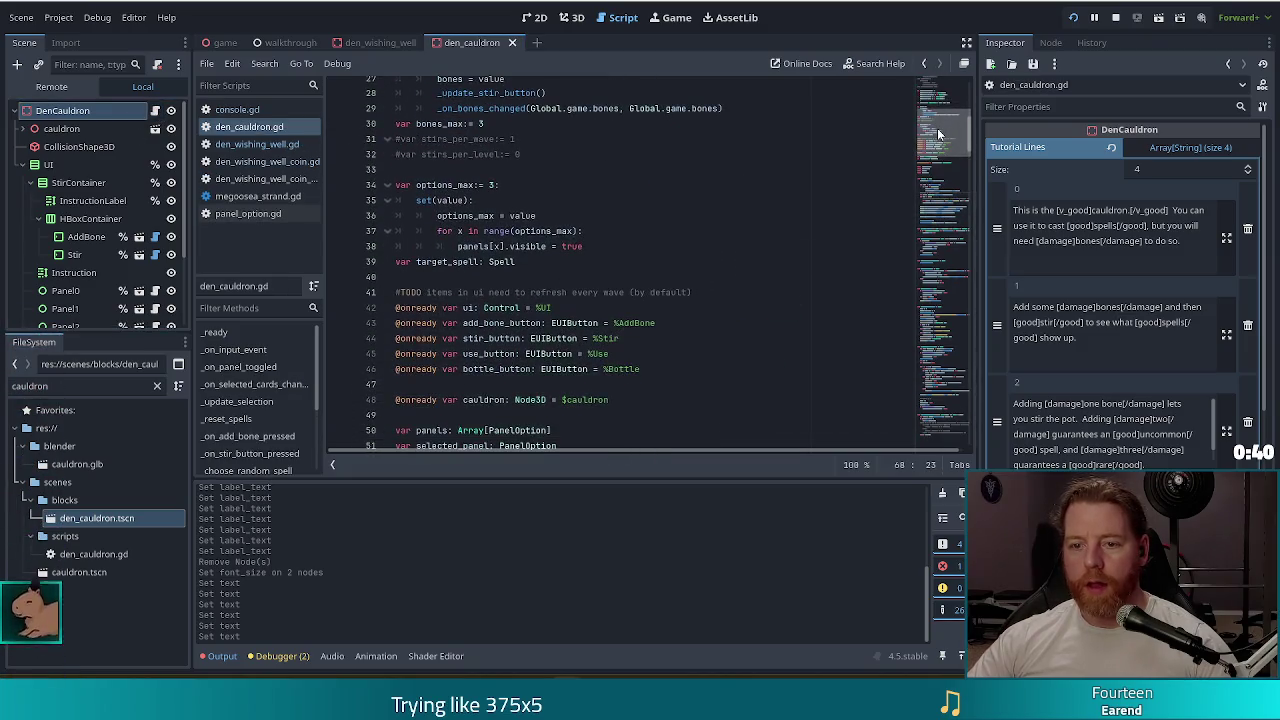
scroll(921, 150, down, 2)
click(626, 307)
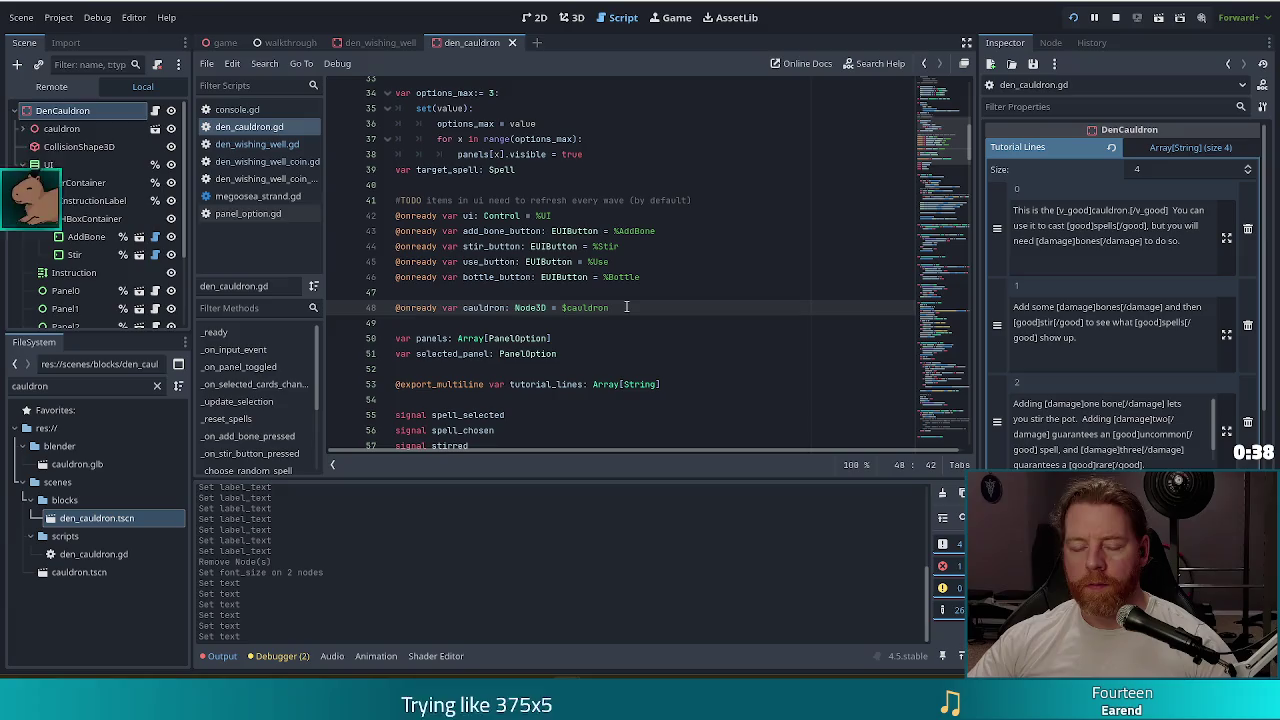
key(ctrl+v)
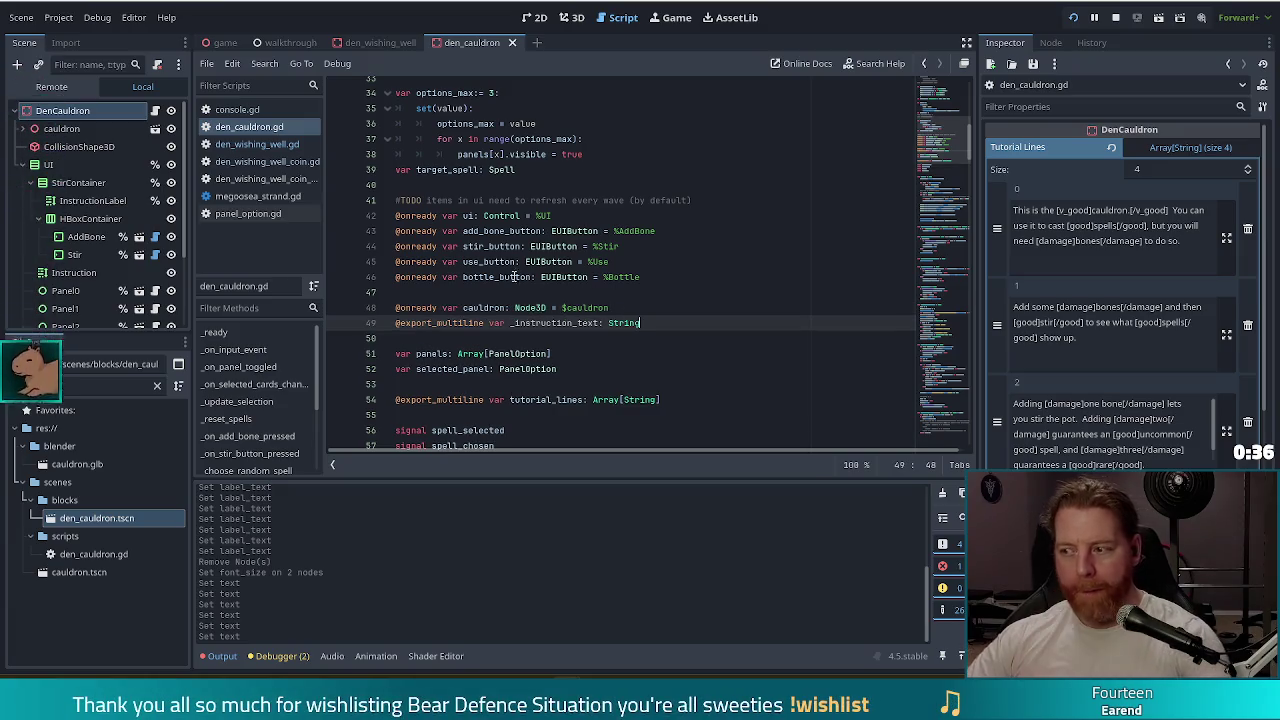
click(1056, 220)
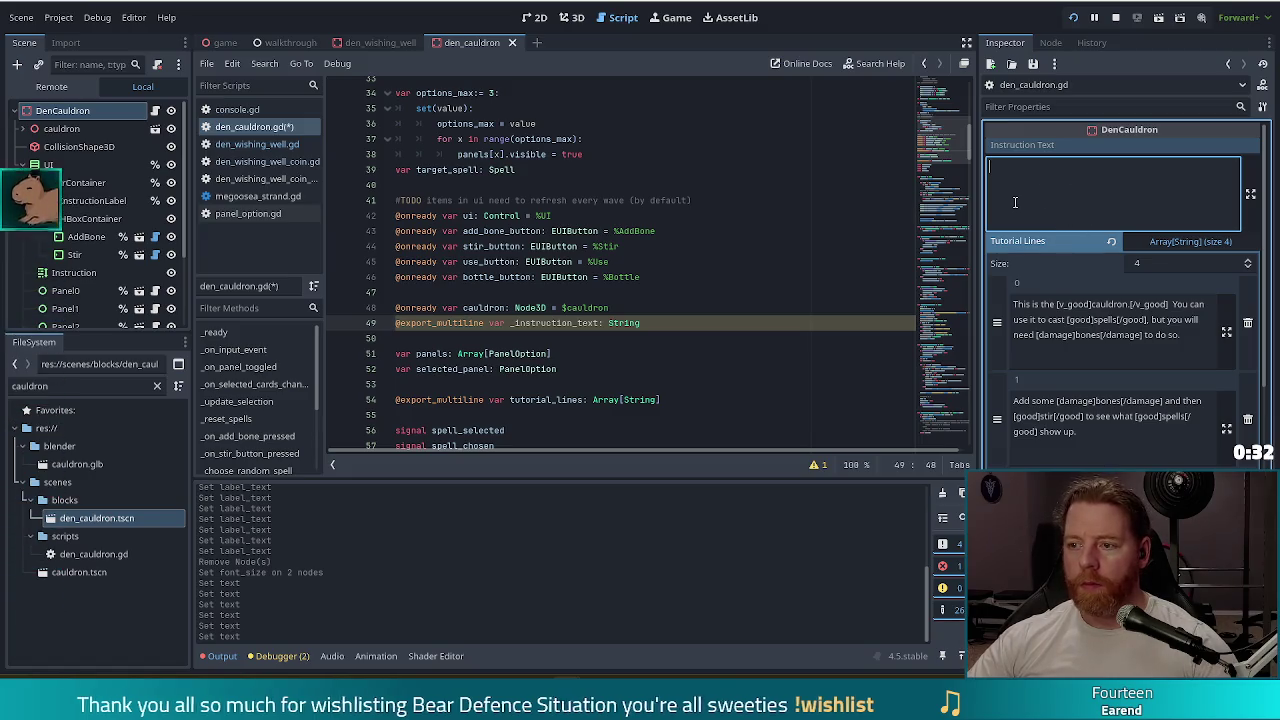
- Select all of DenWishingWell's Instruction Text, ending 'Cost increases by 1 per throw', for reuse
click(381, 42)
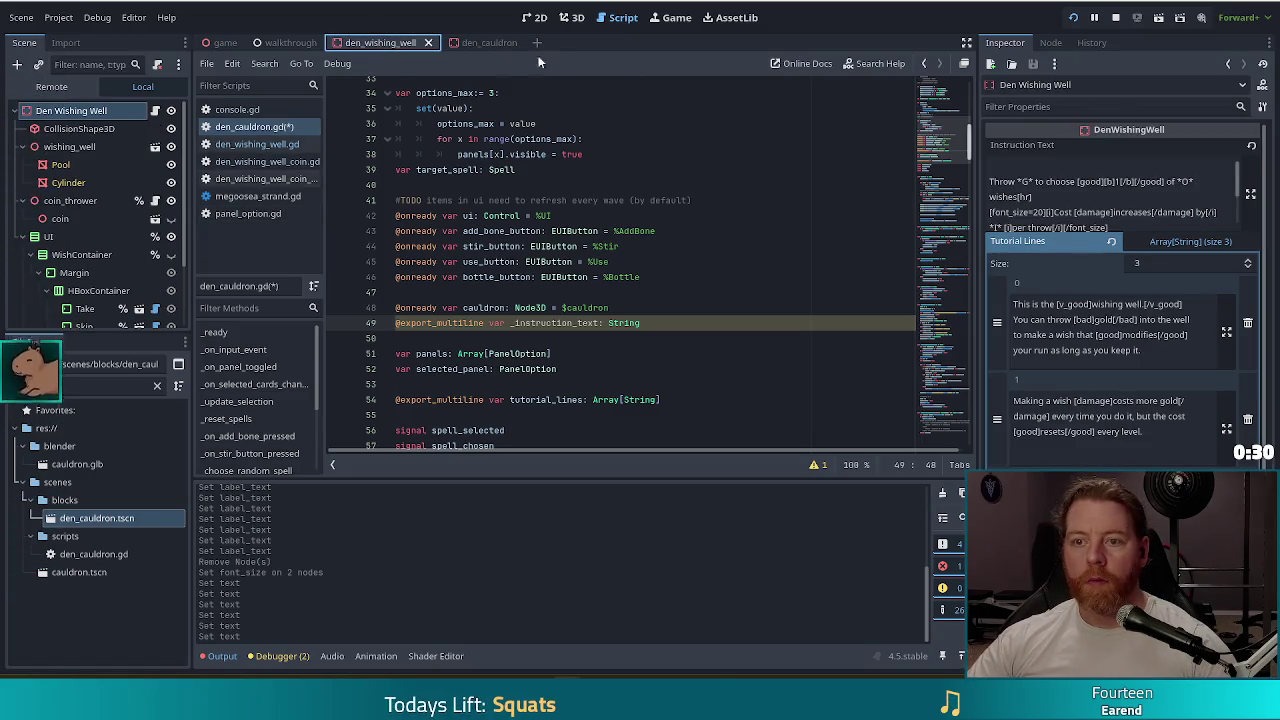
click(1110, 196)
scroll(1134, 203, down, 1)
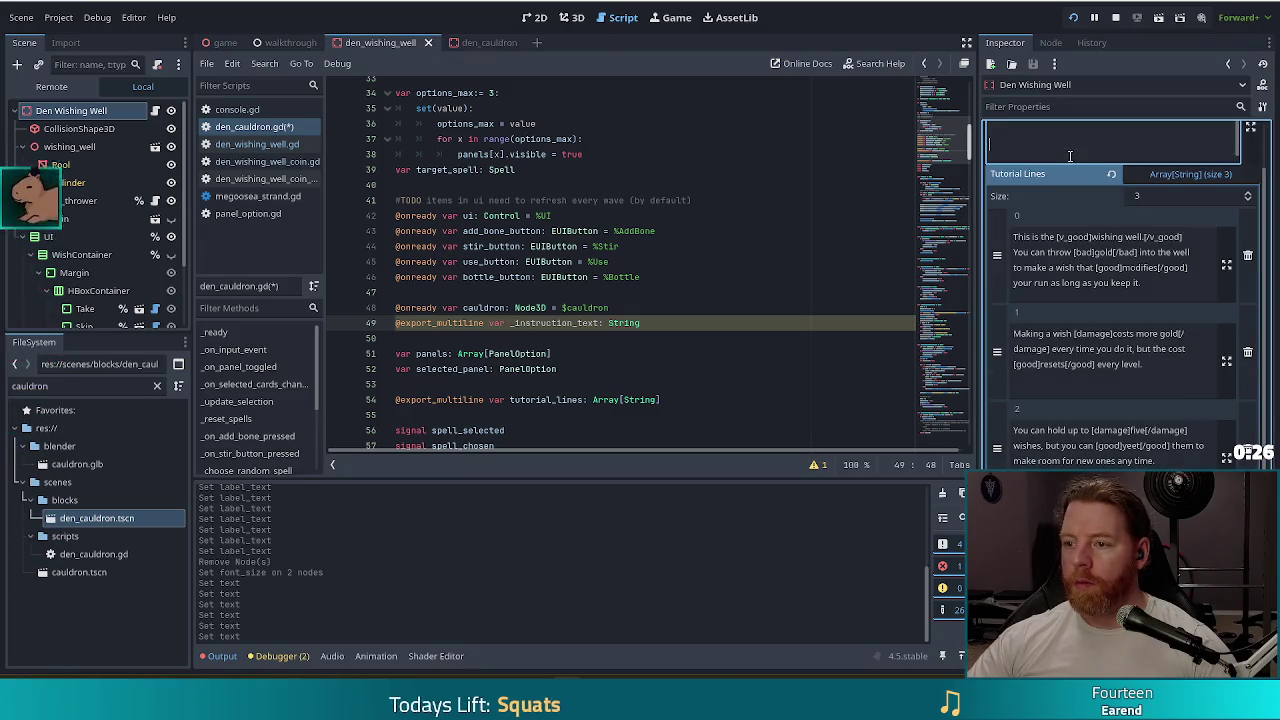
scroll(1075, 173, up, 1)
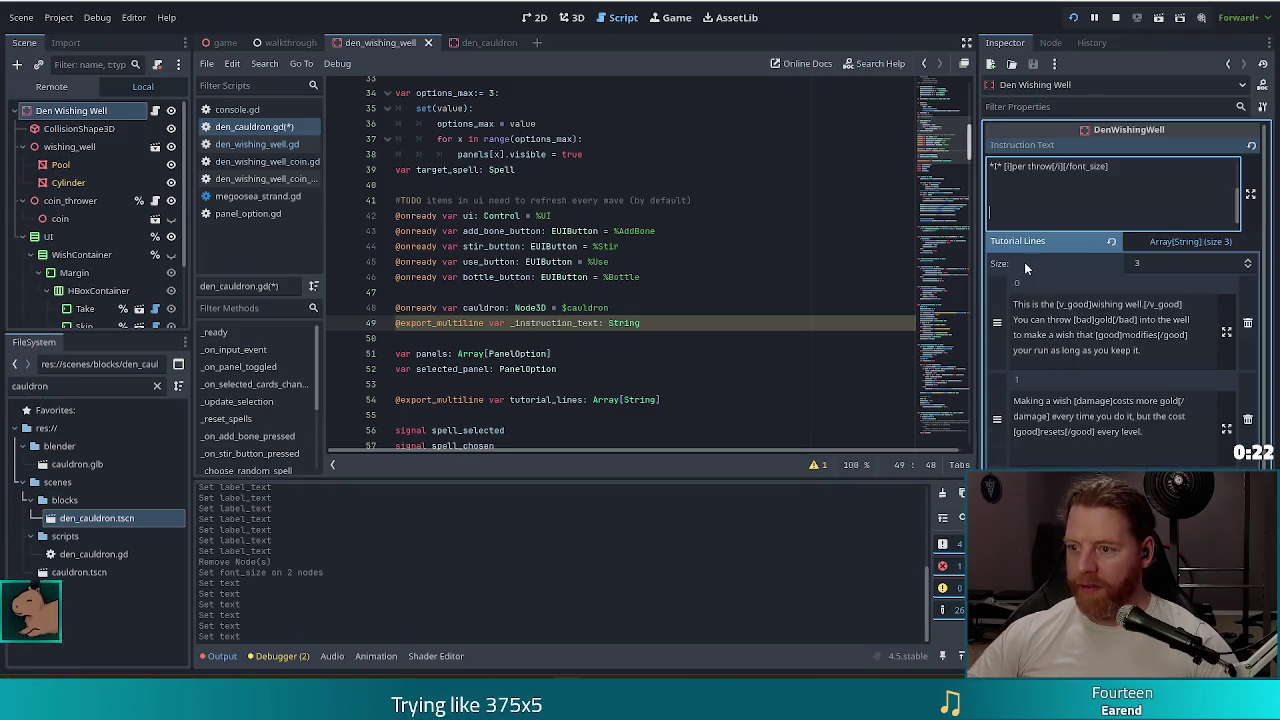
key(ctrl+a)
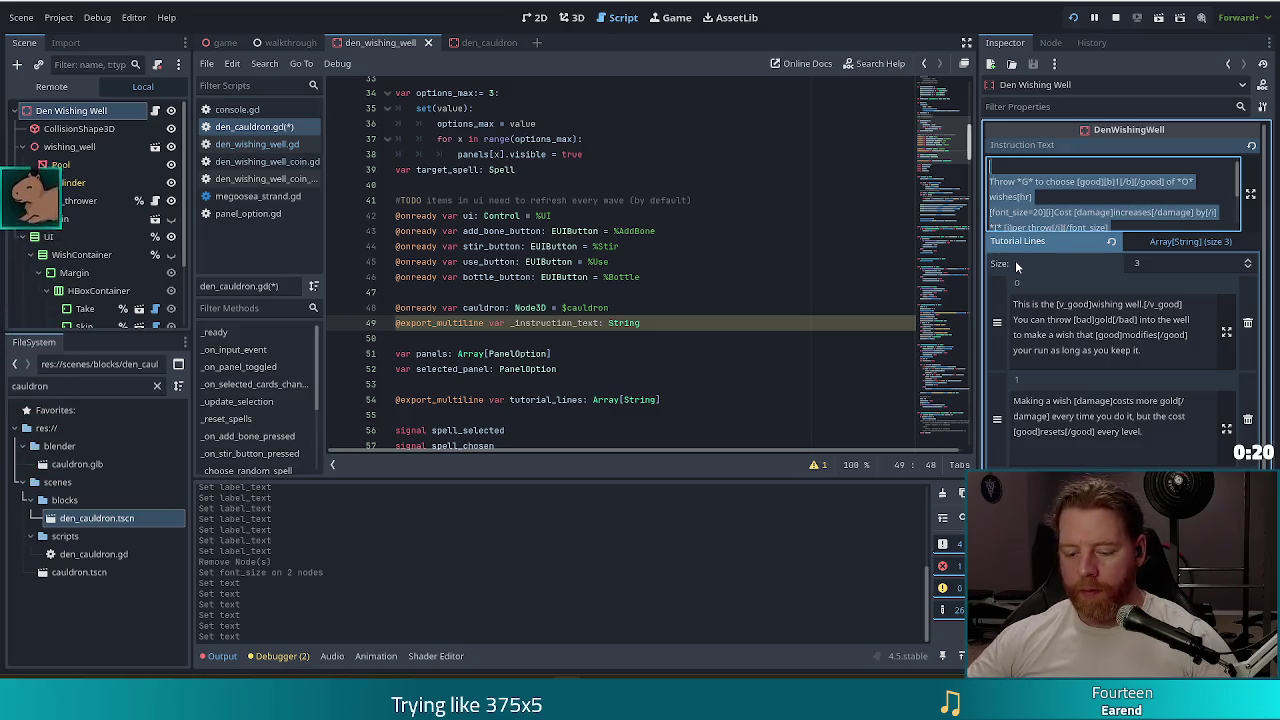
click(489, 42)
- Paste the wishing well's two instruction lines into DenCauldron's Instruction Text and expand it in Edit Text
click(1100, 195)
key(ctrl+v)
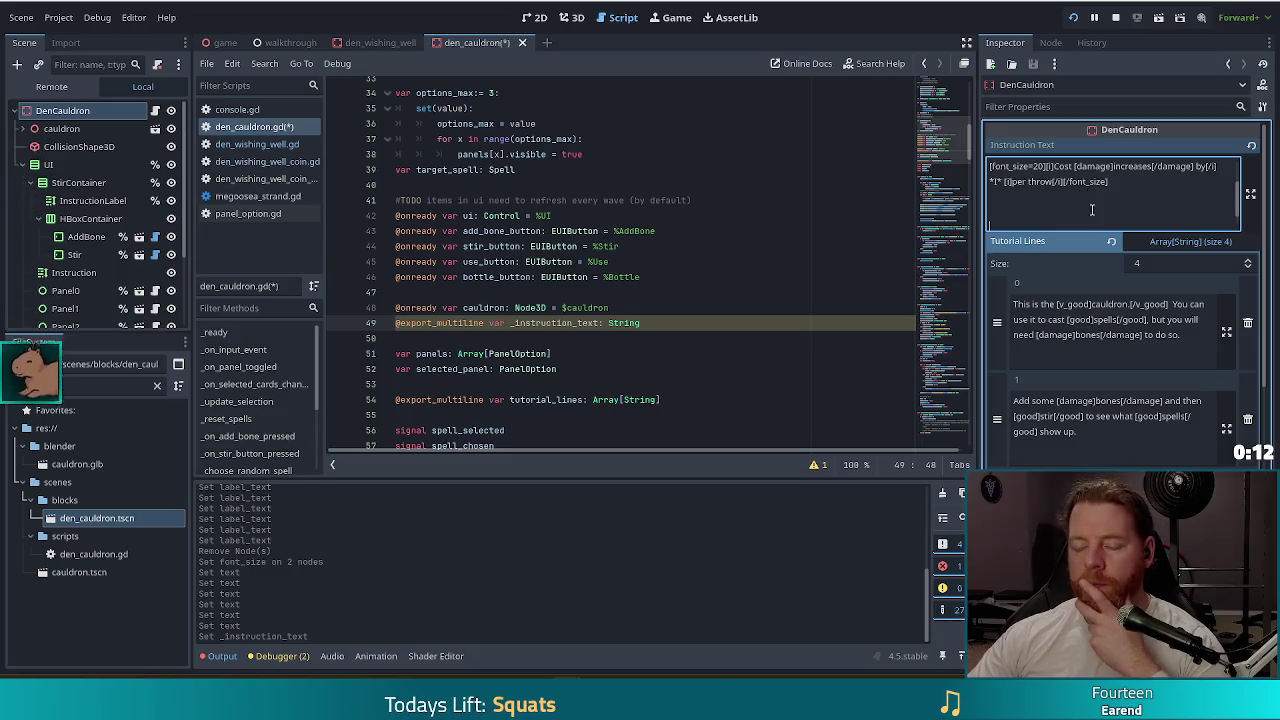
text(Throw *G* to choose [good][b]![/b][/good] of *O* wishes[hr])
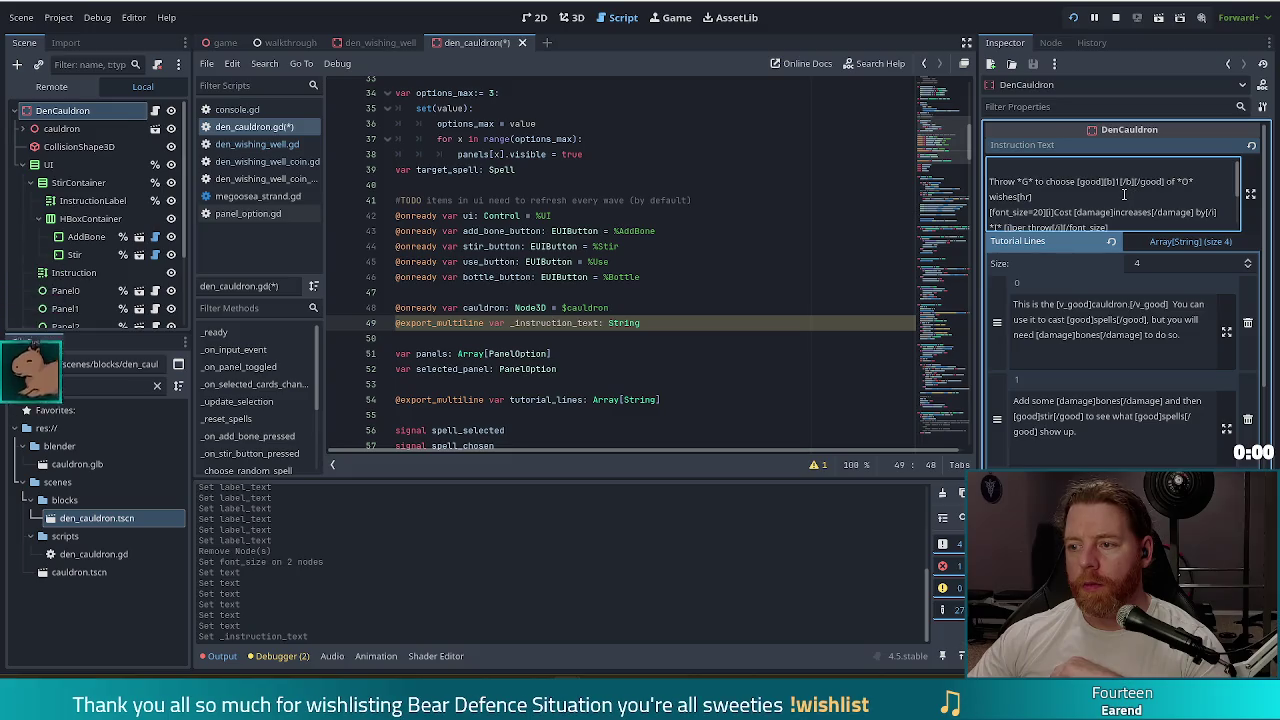
scroll(1124, 194, down, 1)
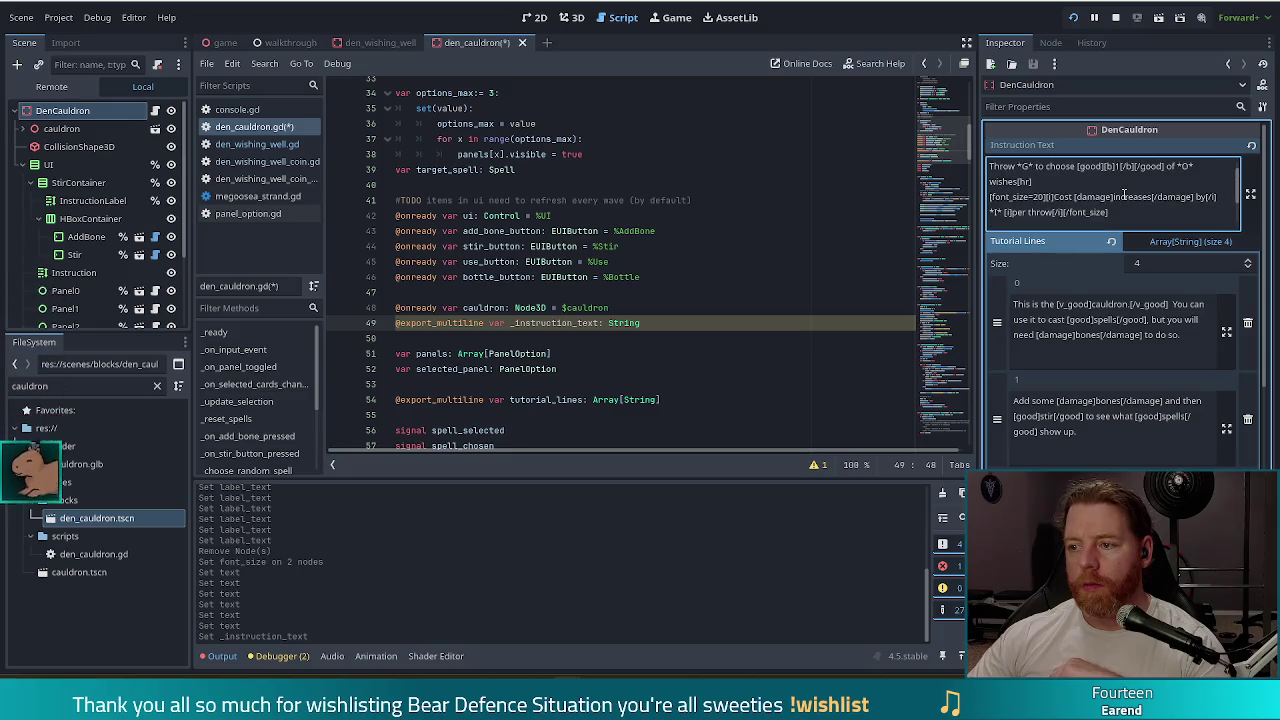
click(1250, 193)
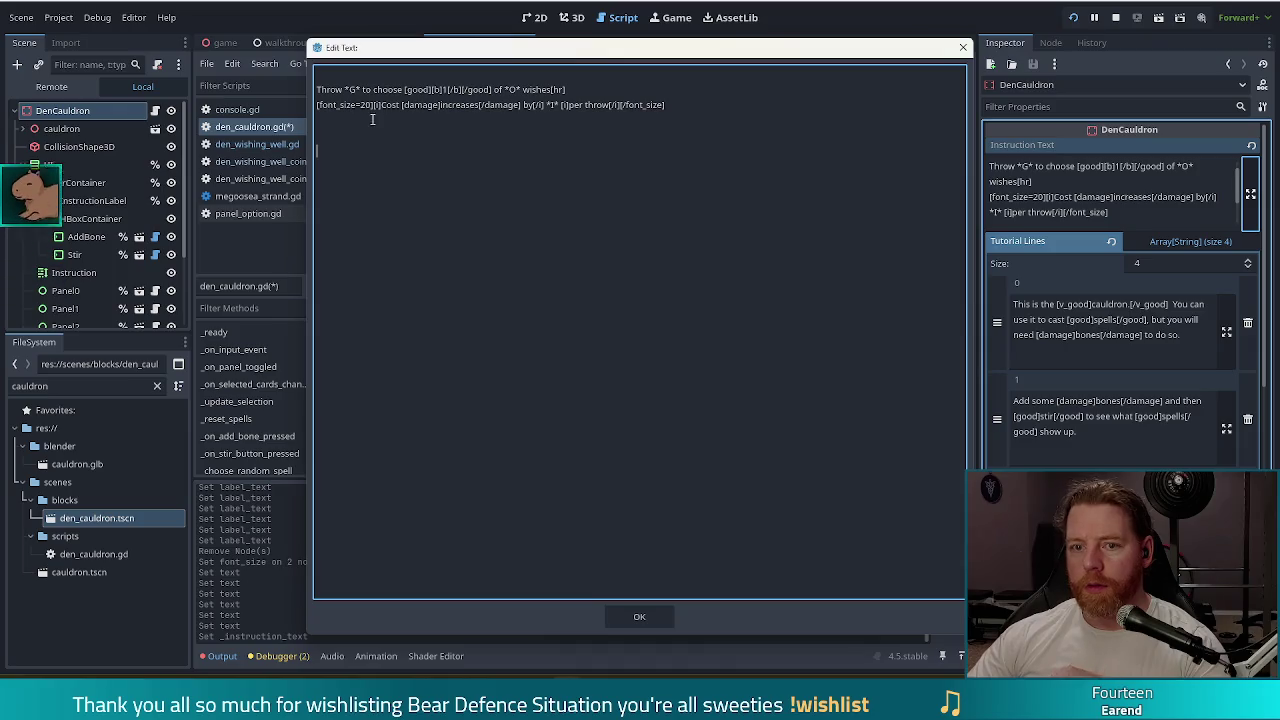
- Replace 'Throw *G*' with 'Add bones', 'wishes' with 'spells', and the cost line with 'Maximum 3 bones per stir'
double_click(325, 90)
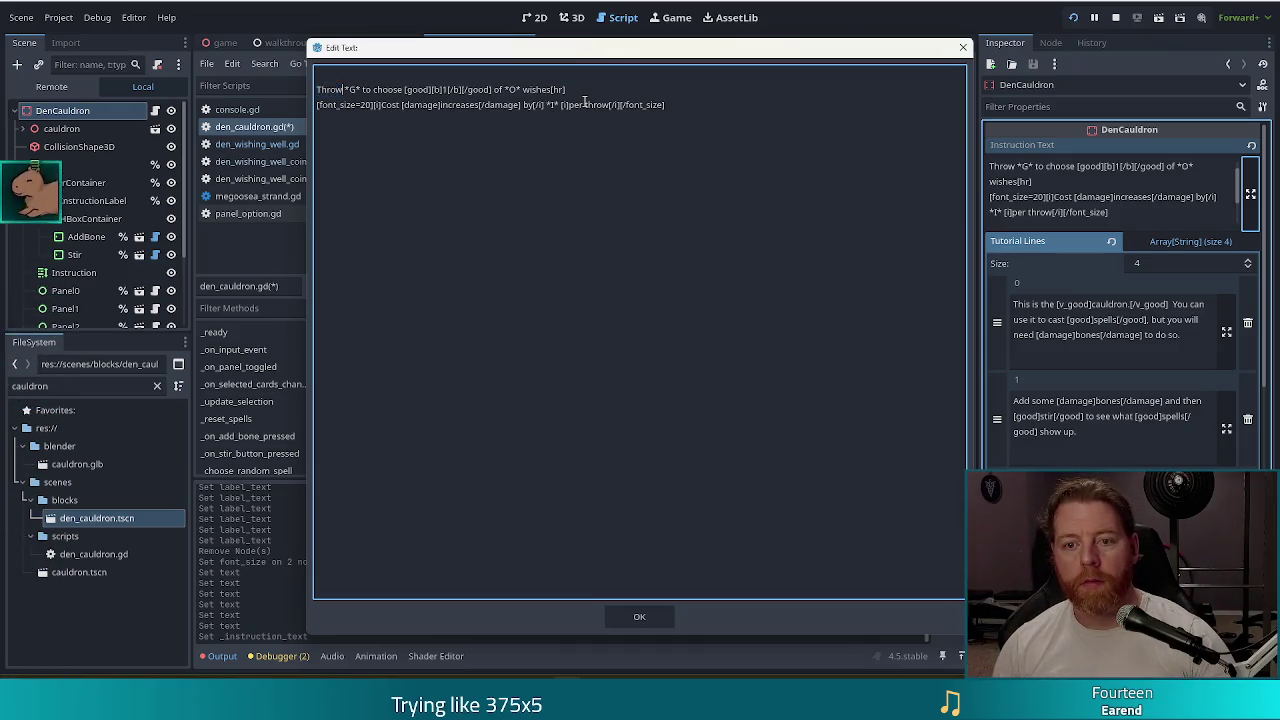
key(Right)
key(Right)
key(Right)
key(shift+Home)
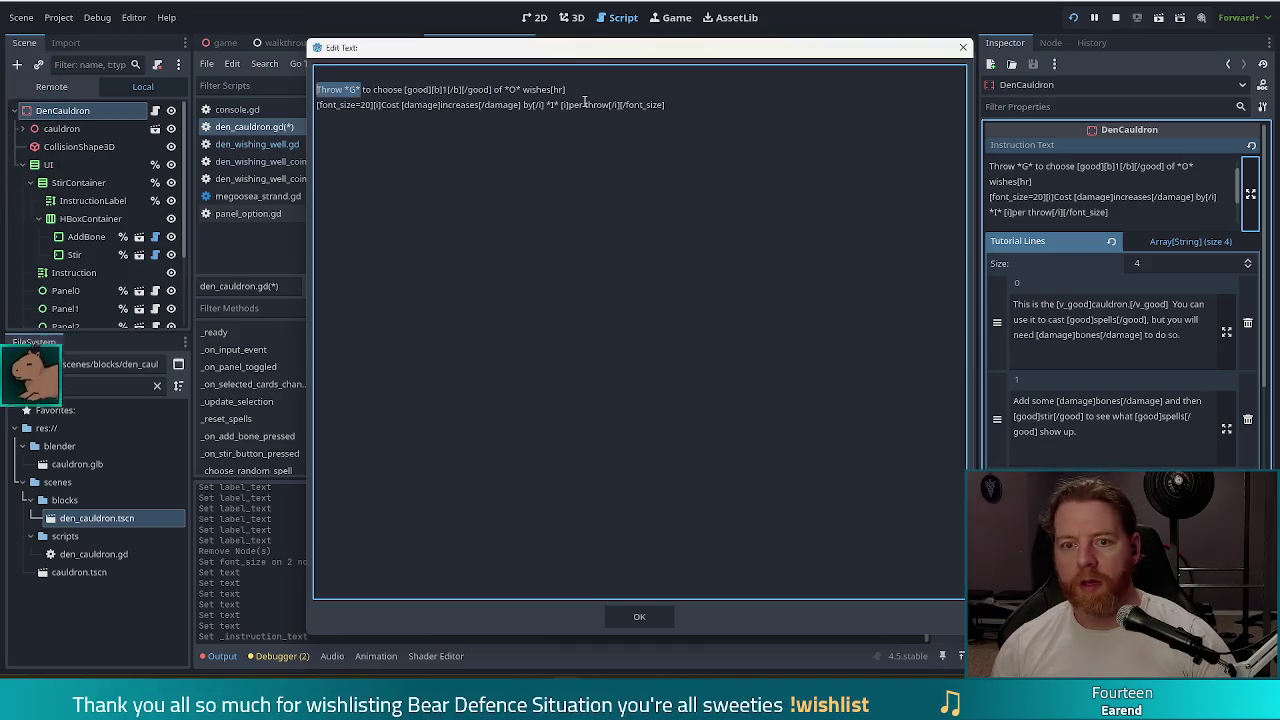
text(Add bones)
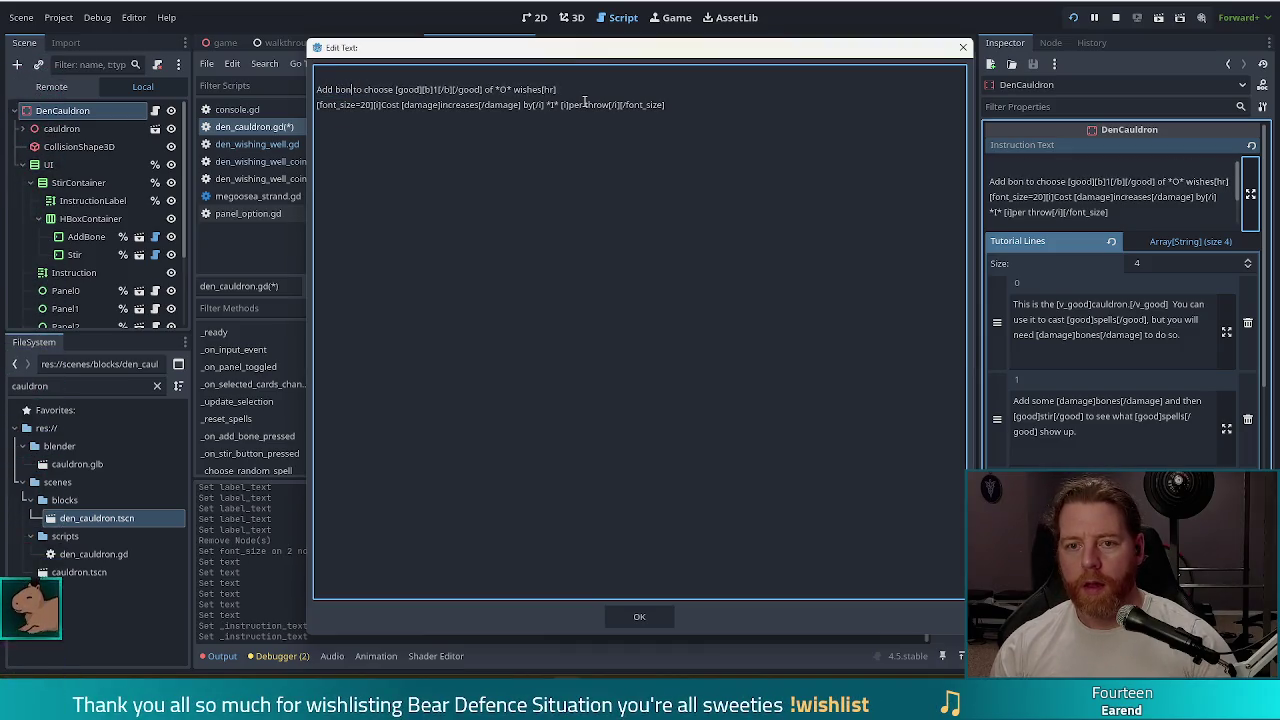
key(ctrl+Right)
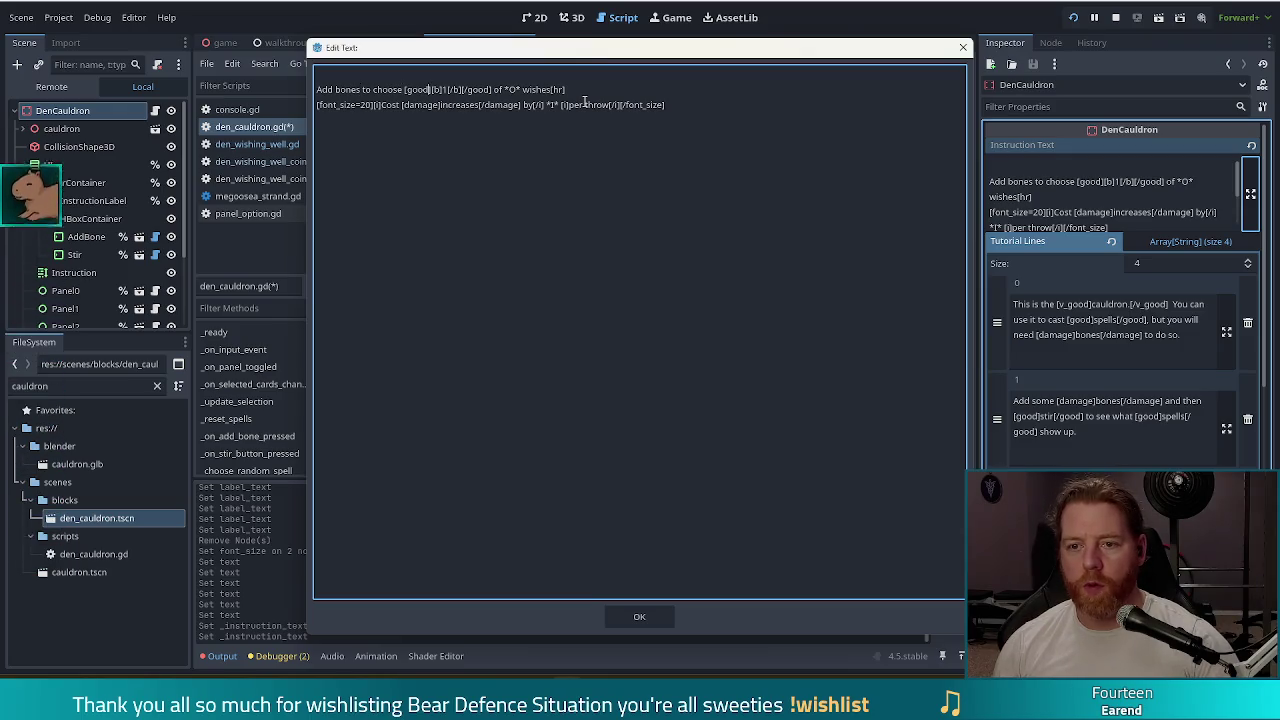
key(ctrl+Right)
key(ctrl+Right)
key(ctrl+Right)
key(ctrl+shift+Right)
text(se)
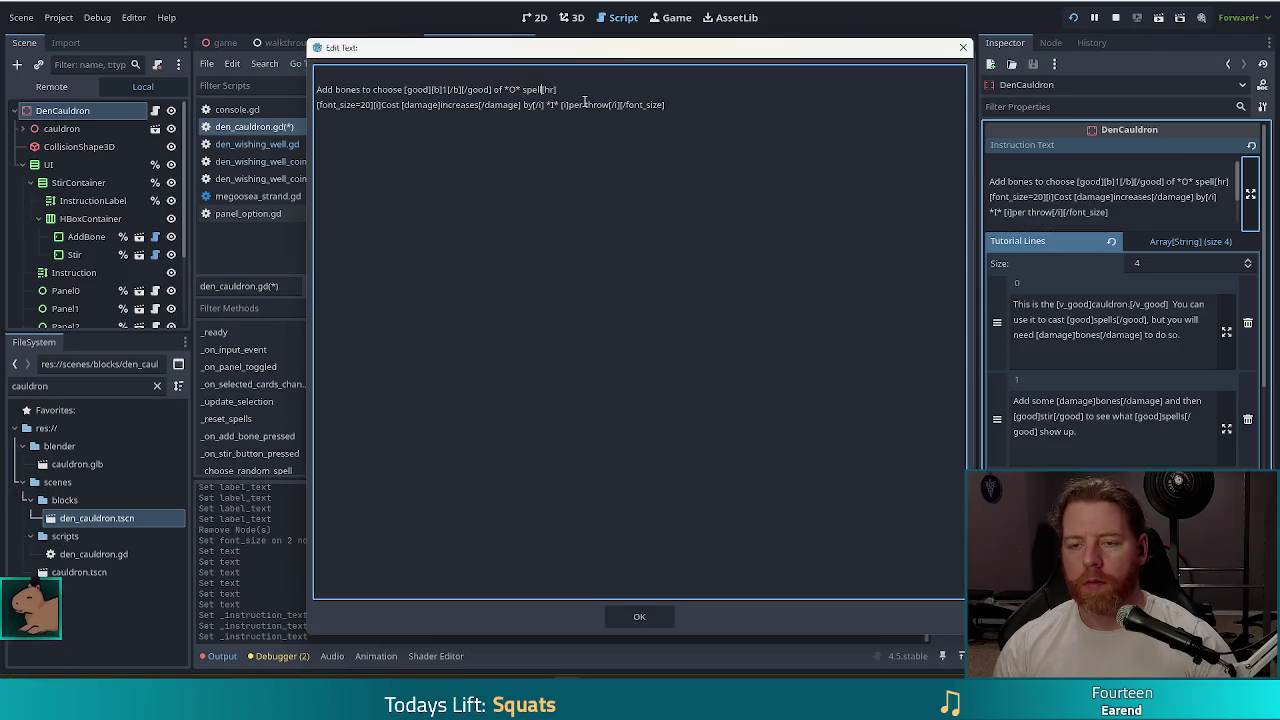
text(s)
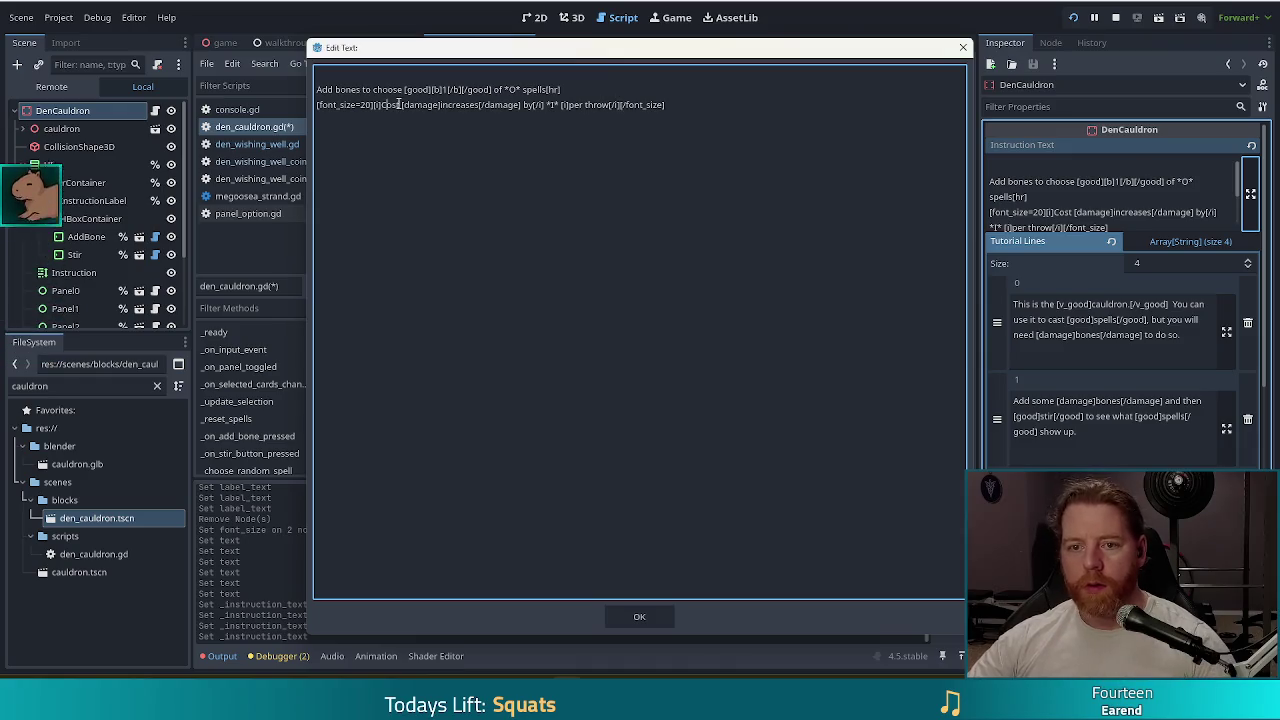
shift+click(611, 104)
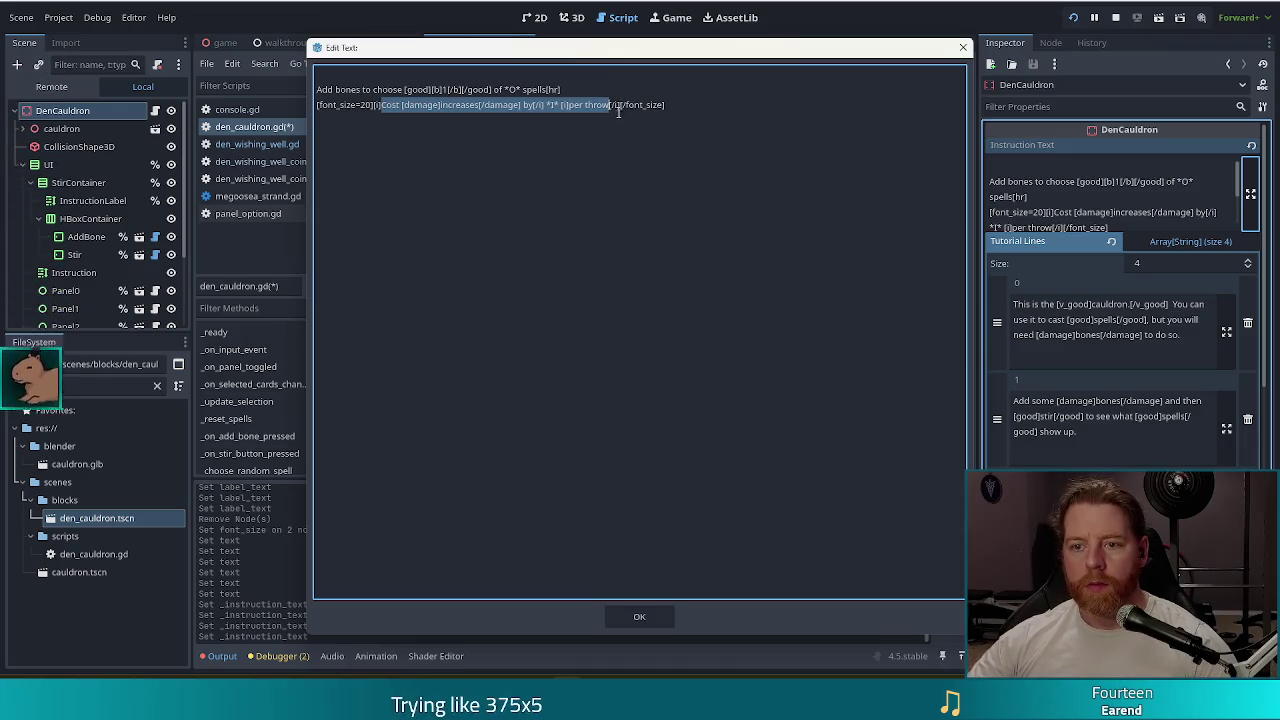
text(Maxim)
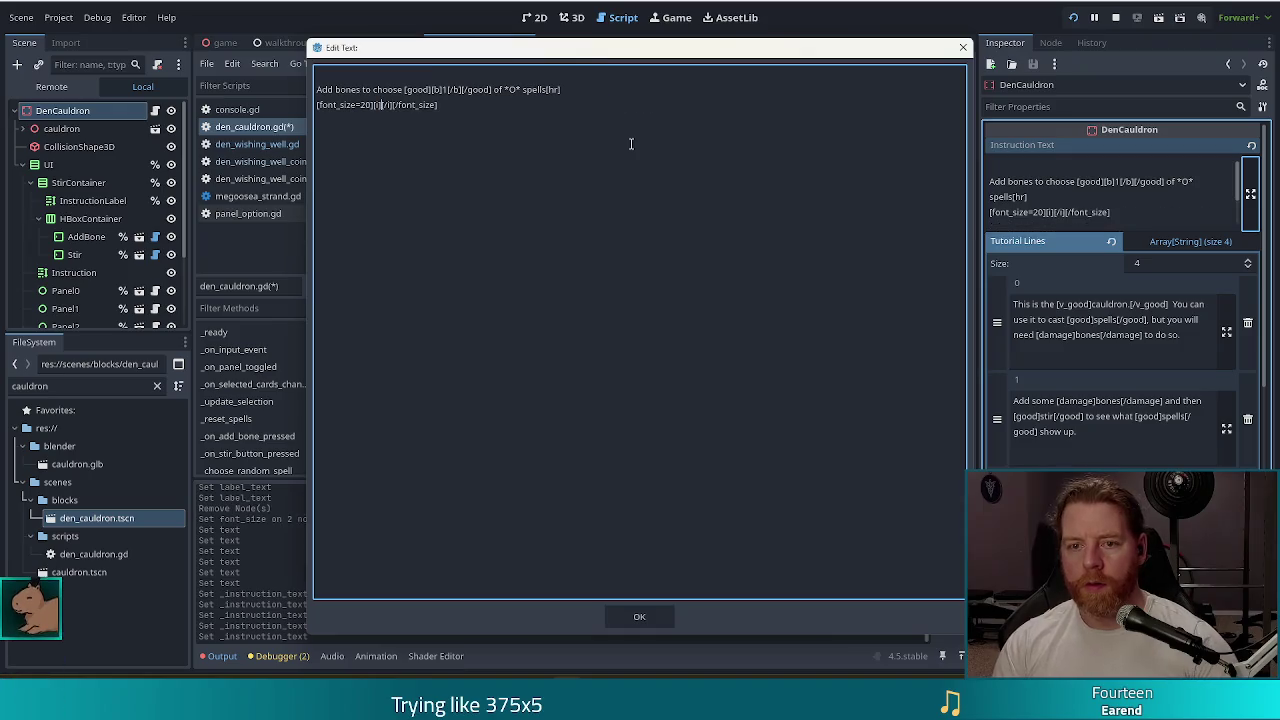
text(um 3 bones)
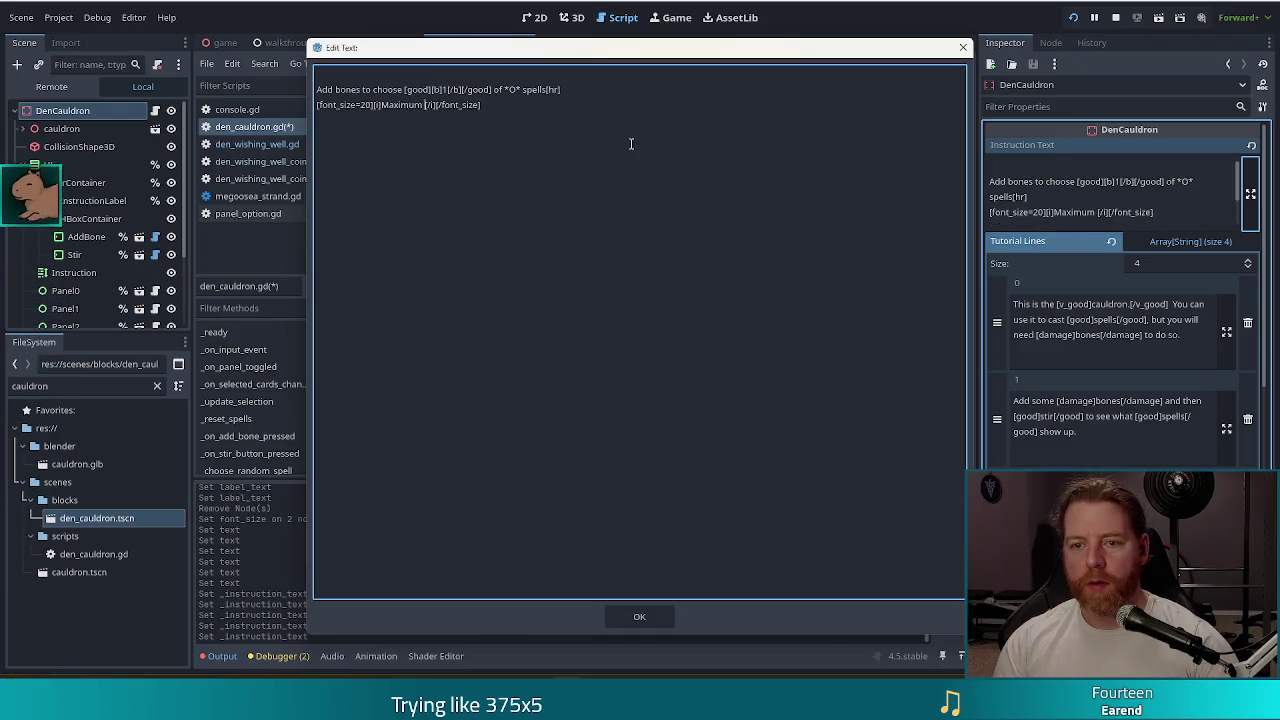
text( per stir)
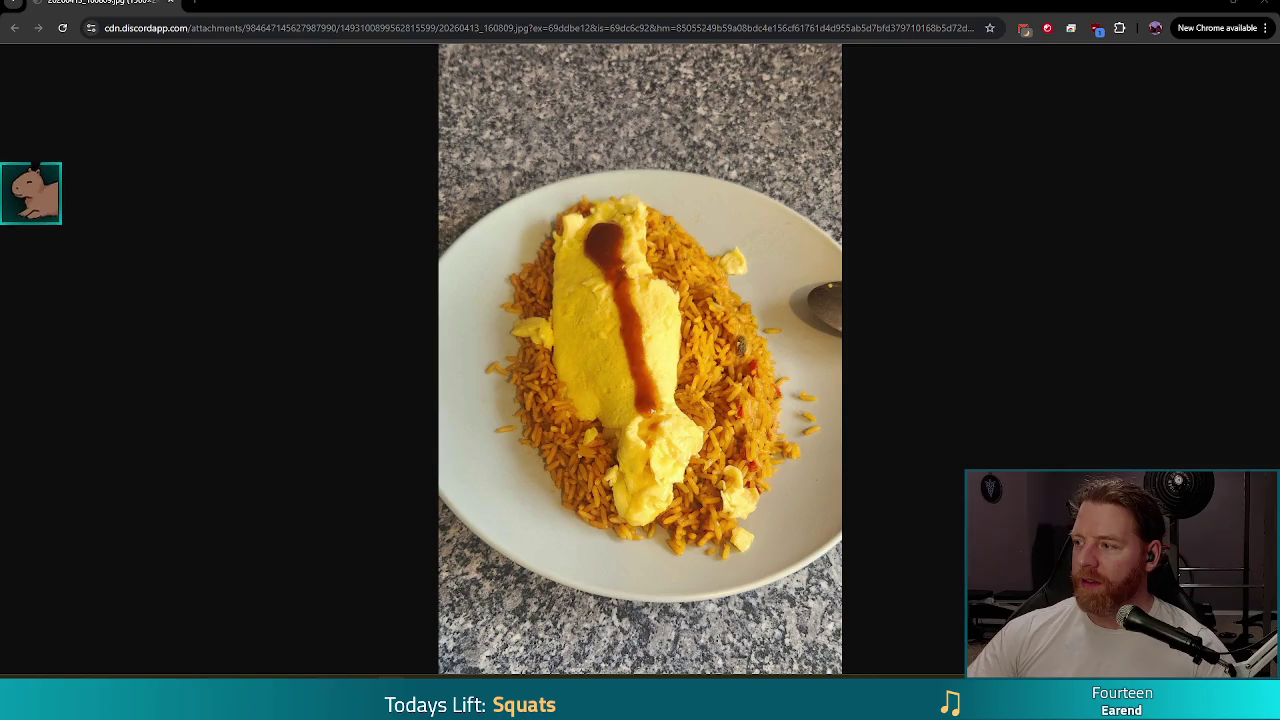
- Close the Chrome window showing the food photo to return to Godot's Edit Text dialog
click(1262, 5)
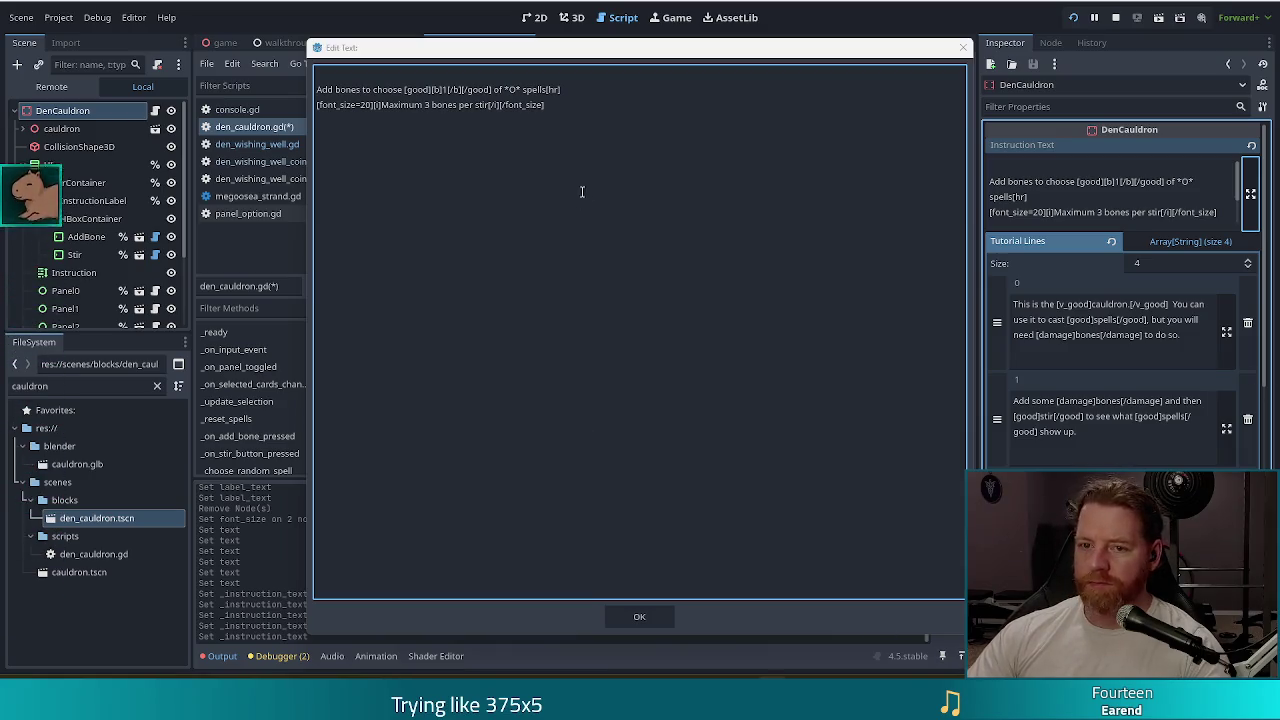
- Rewrite the maximum-bones line as 'Requires at least 1 bone'
click(489, 105)
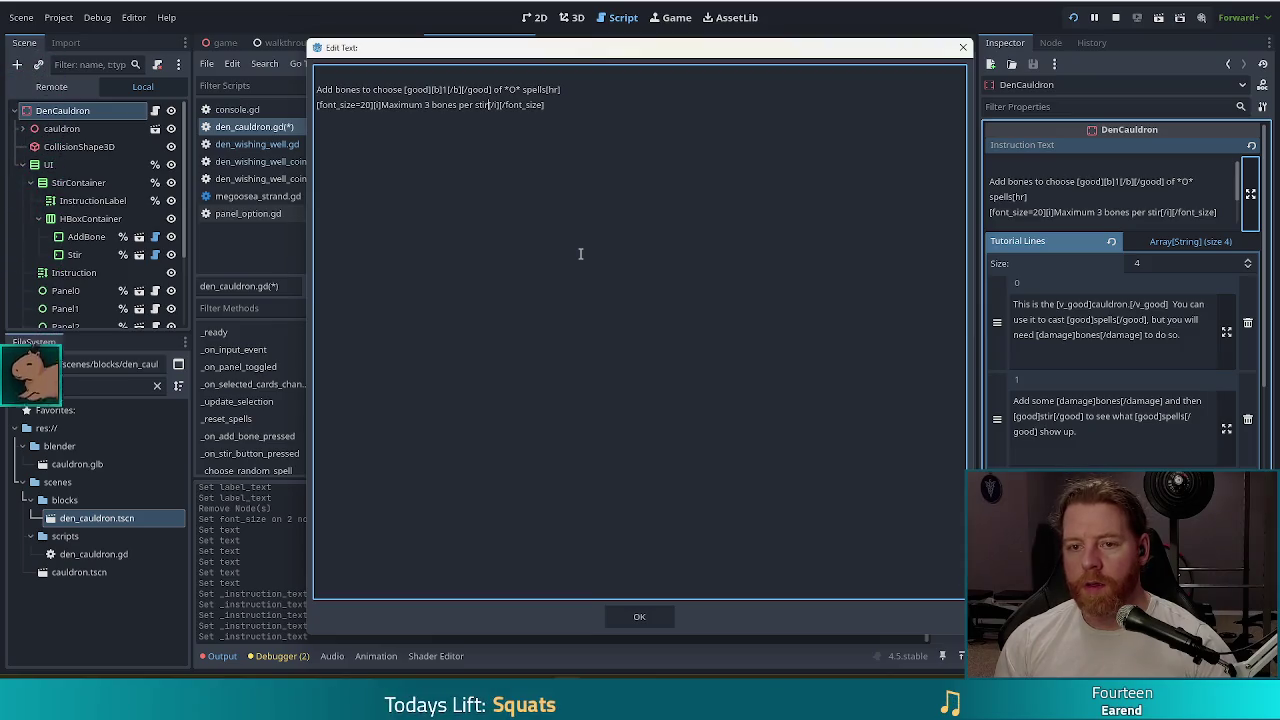
key(Return)
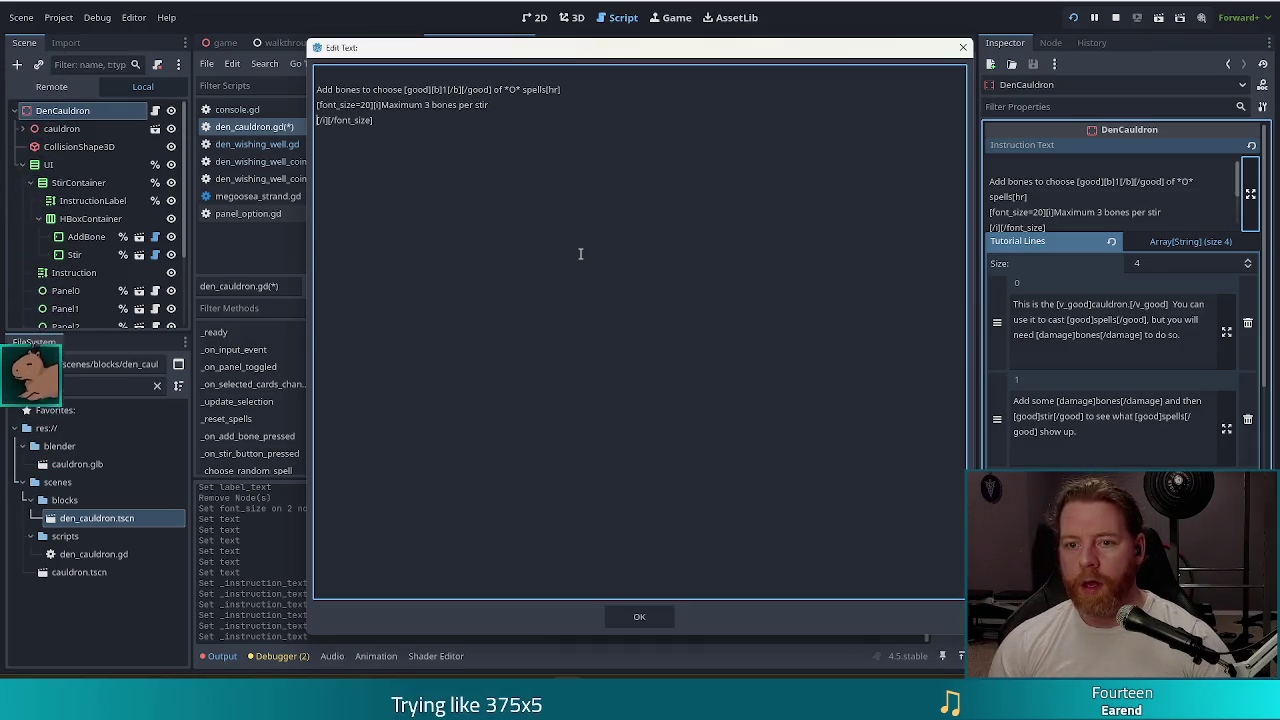
text(2)
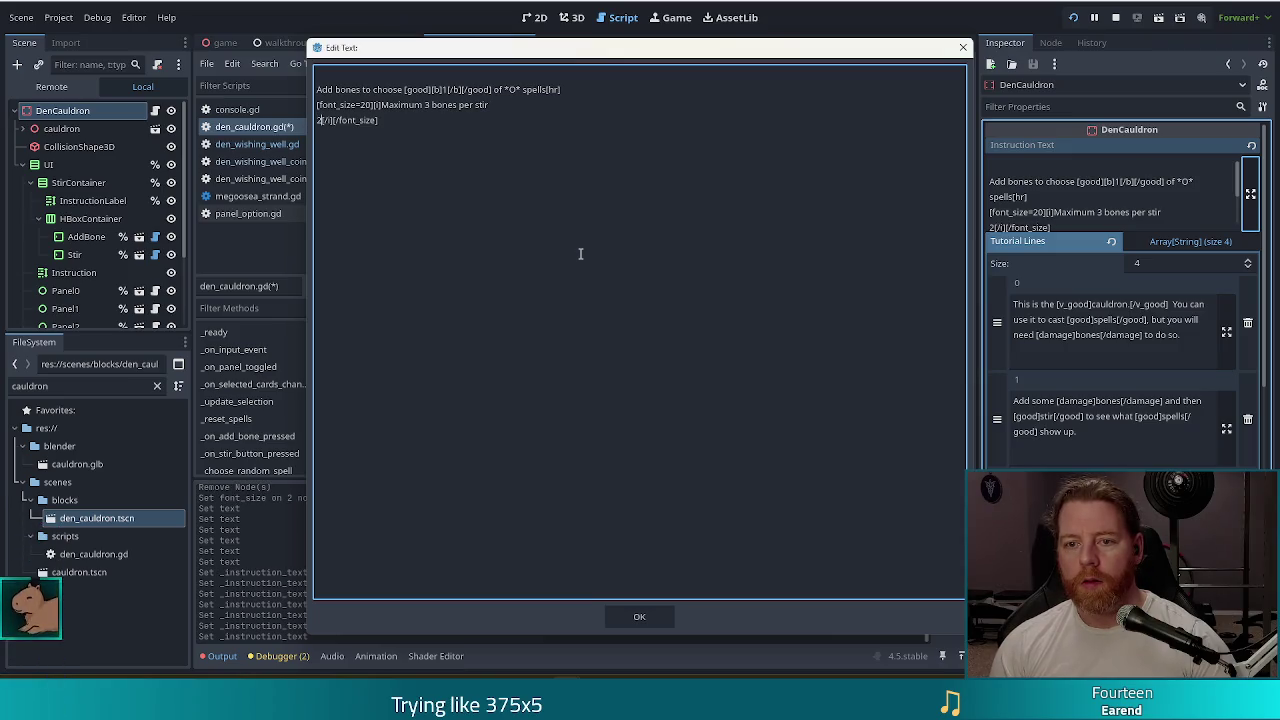
key(BackSpace)
key(BackSpace)
key(BackSpace)
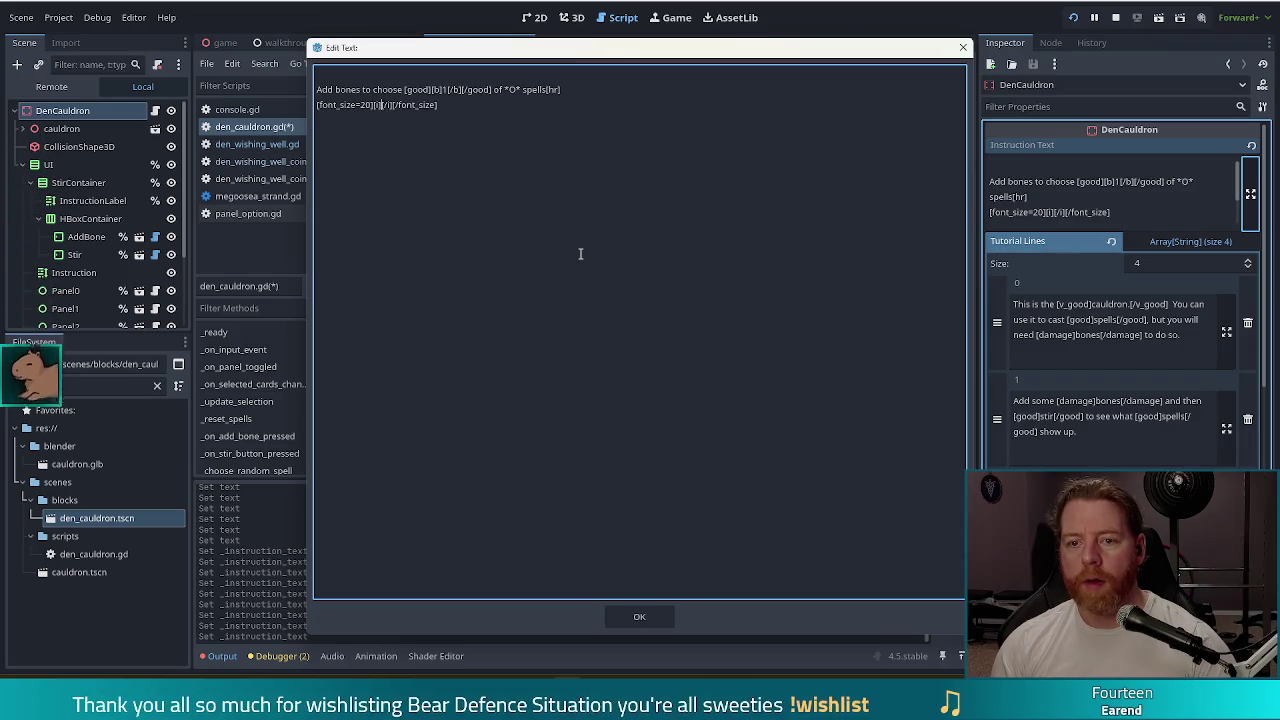
key(BackSpace)
key(BackSpace)
key(BackSpace)
text(Requires at least 1 bone)
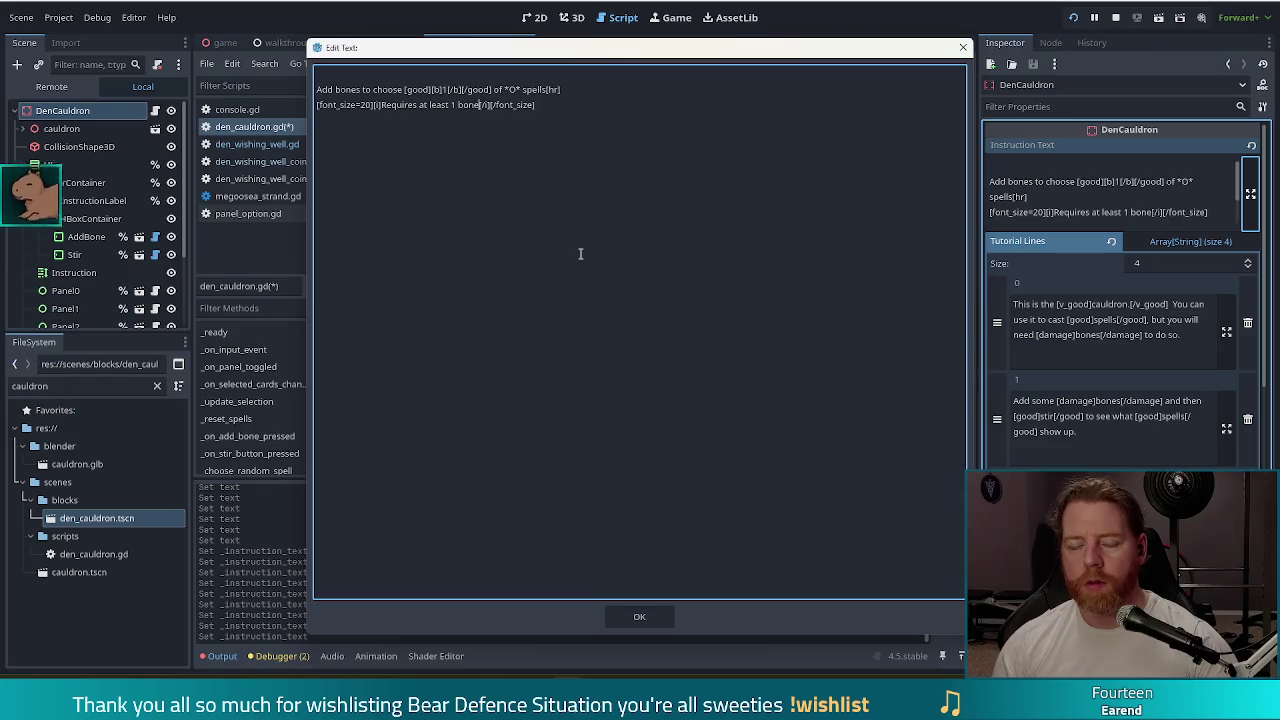
- Add lines '2 bones guarantees an uncommon spell' and '3 bones guarantees a rare spell', then confirm
key(Return)
text(2 bone)
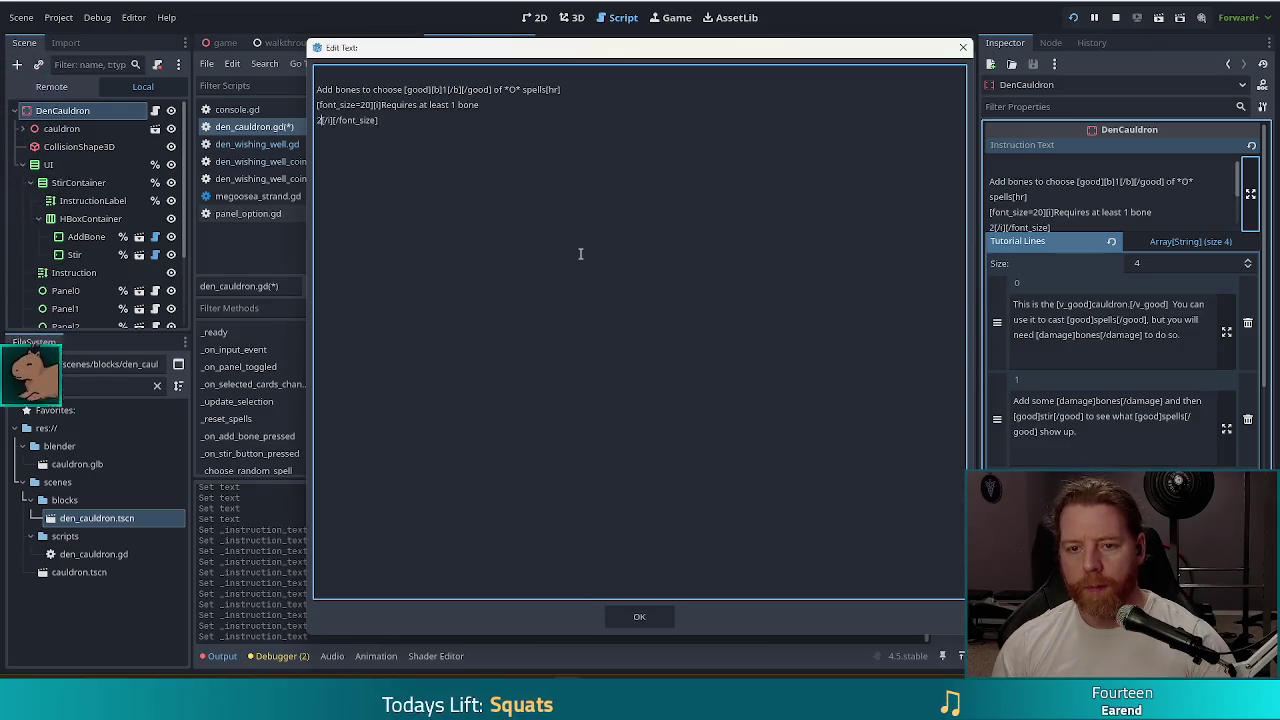
text(s guarantees an uncommon spell)
key(Return)
text(3 bones guarantees a rare spell)
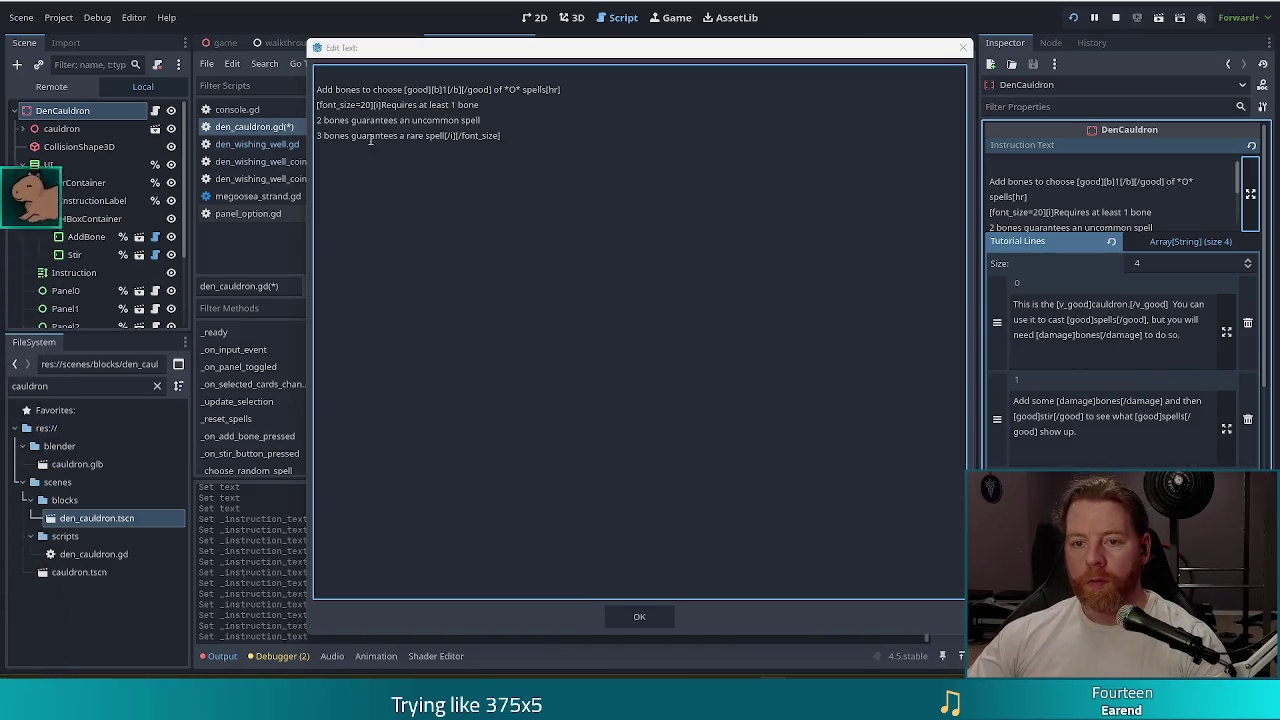
click(640, 616)
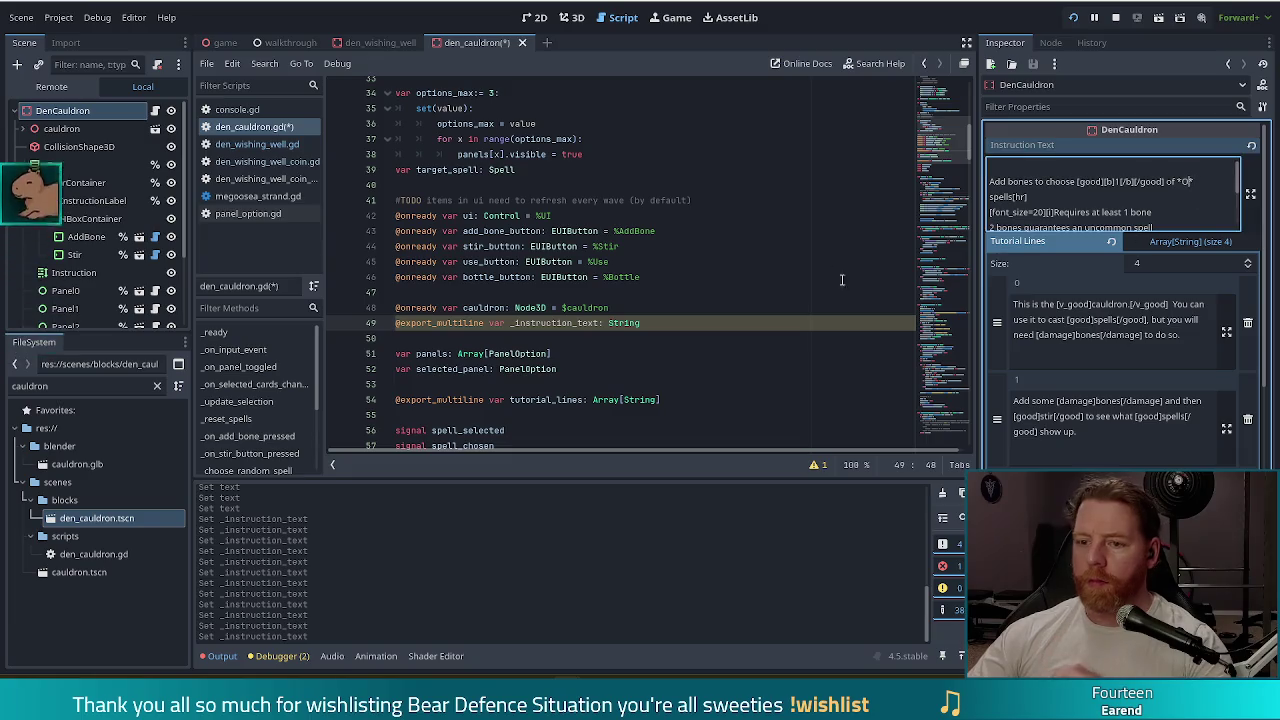
click(494, 322)
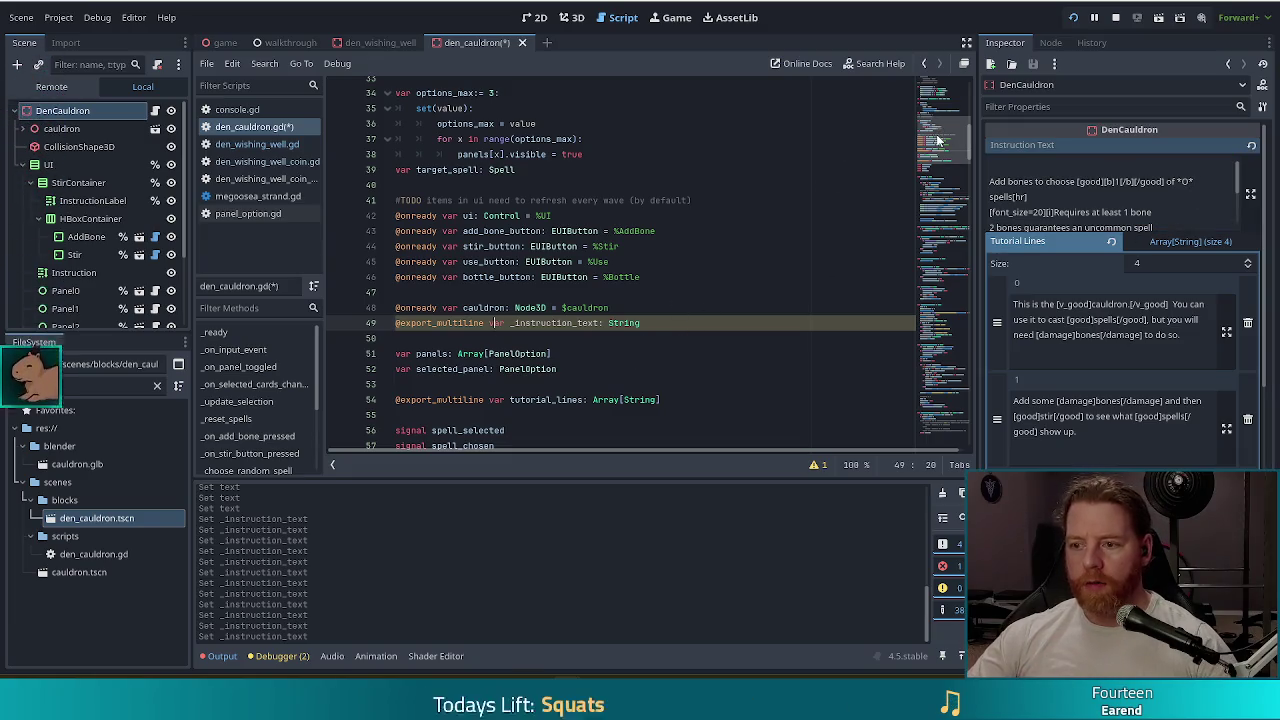
- Search den_wishing_well.gd for 'instruction' matches
click(255, 145)
click(540, 193)
key(ctrl+f)
text(inst)
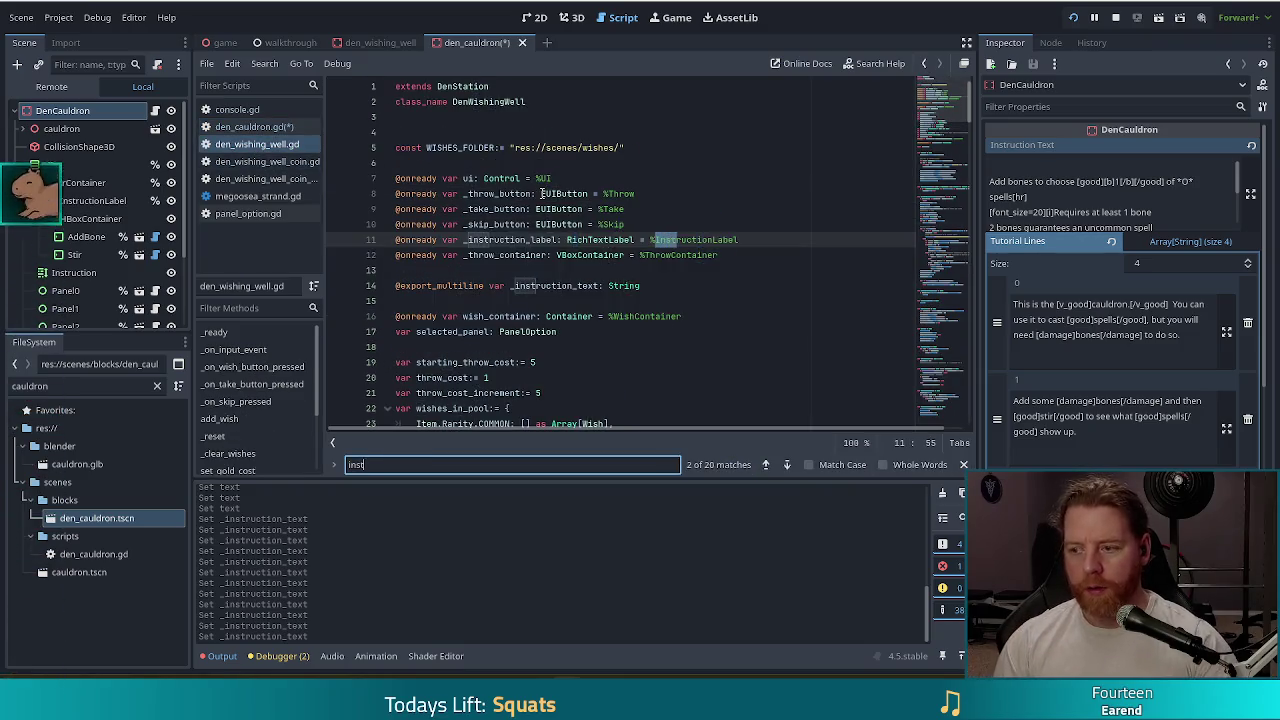
text(ruction)
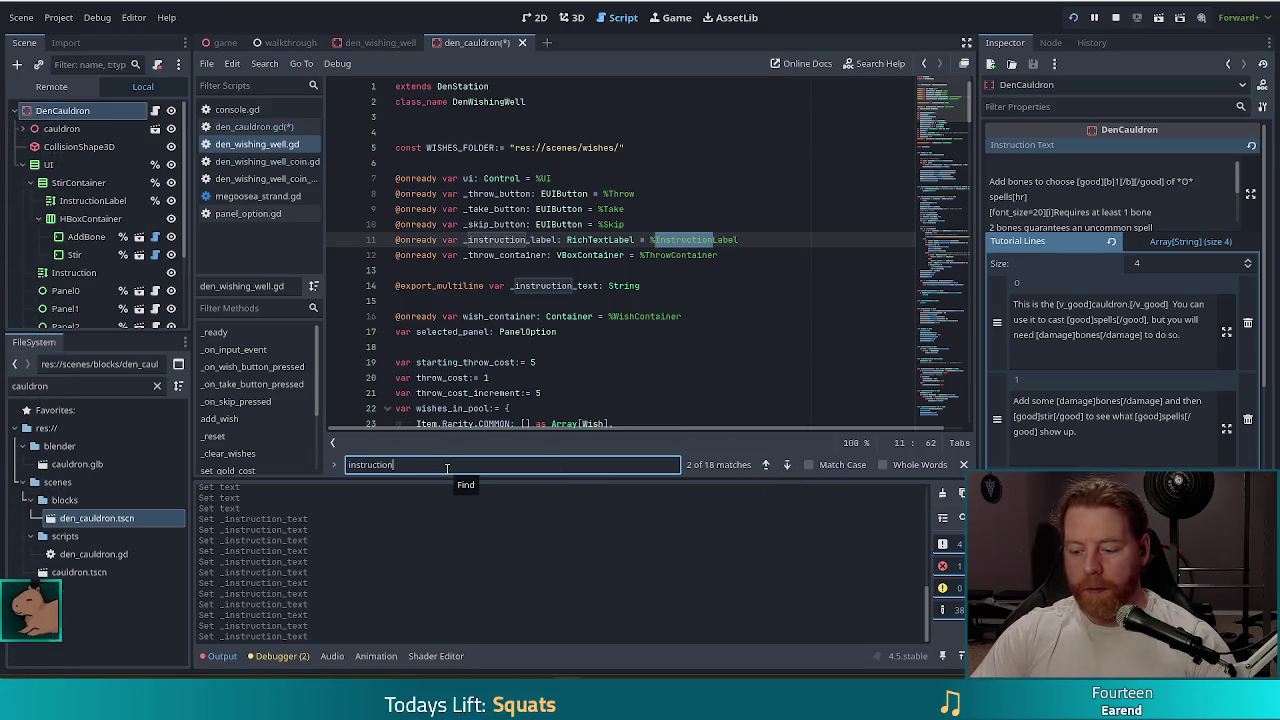
text(_label)
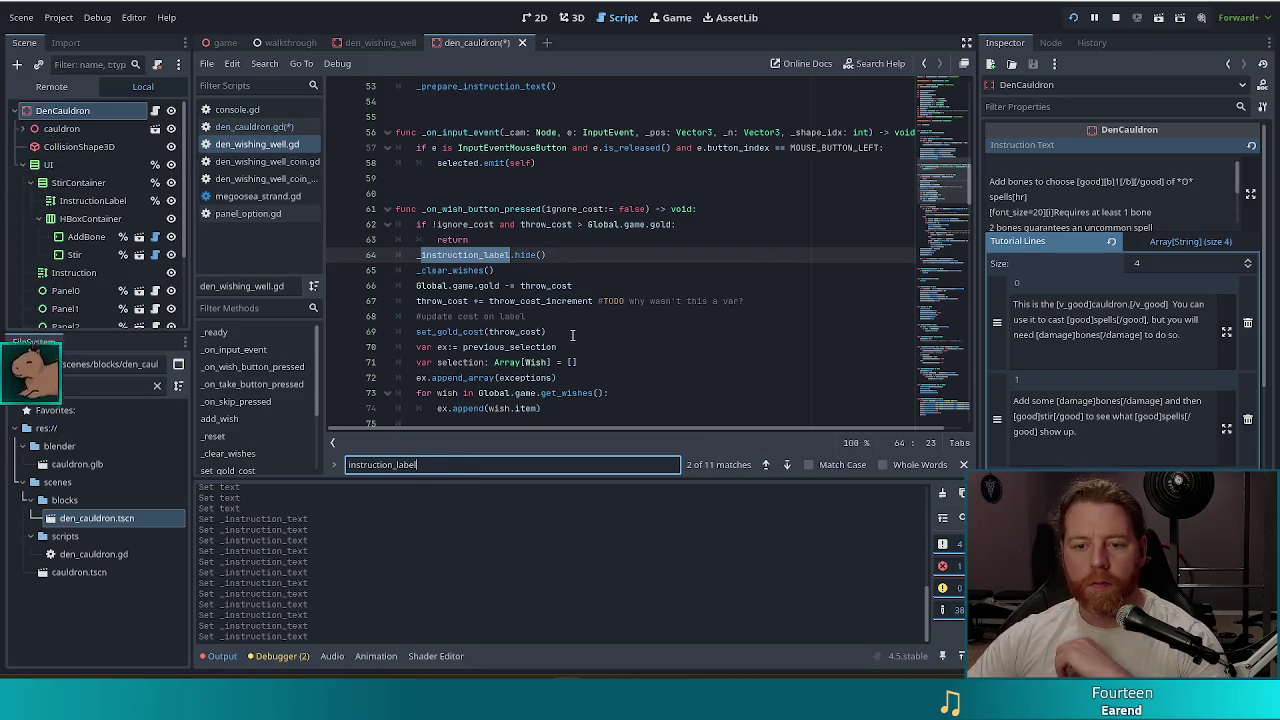
key(BackSpace)
key(BackSpace)
key(BackSpace)
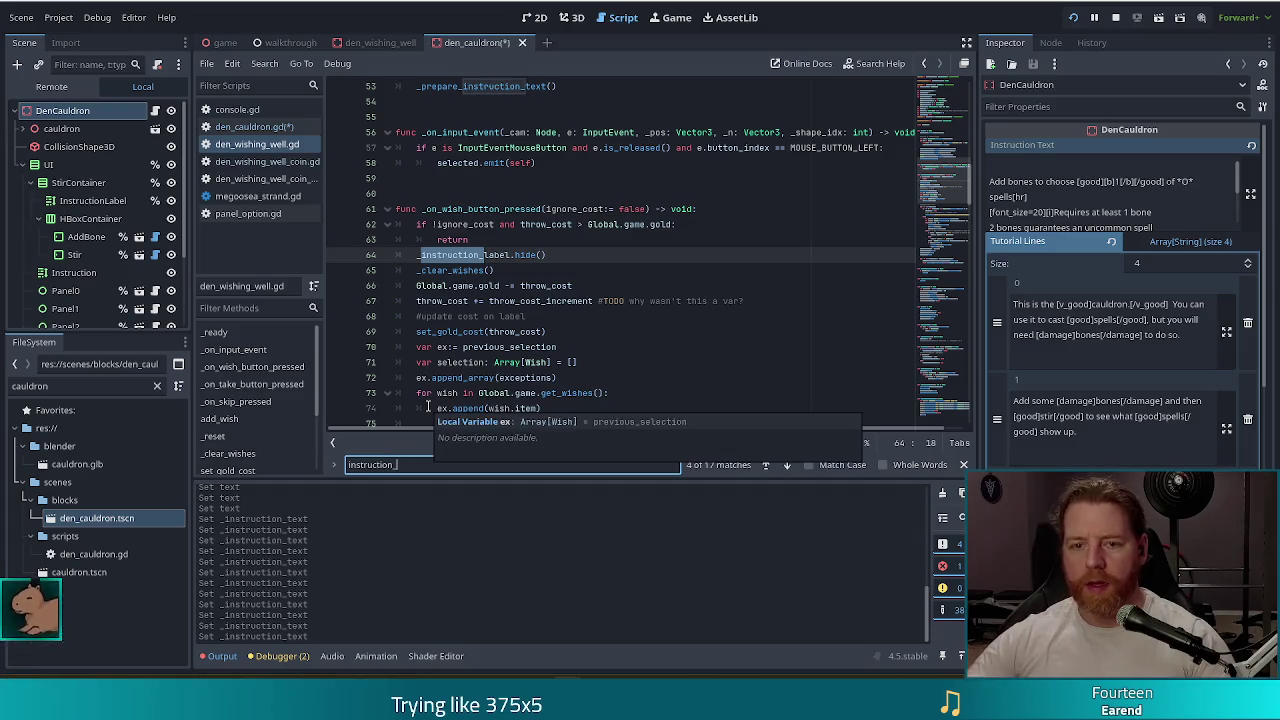
- Search for 'instruction_text' and jump from its _ready call to the _prepare_instruction_text definition
click(943, 75)
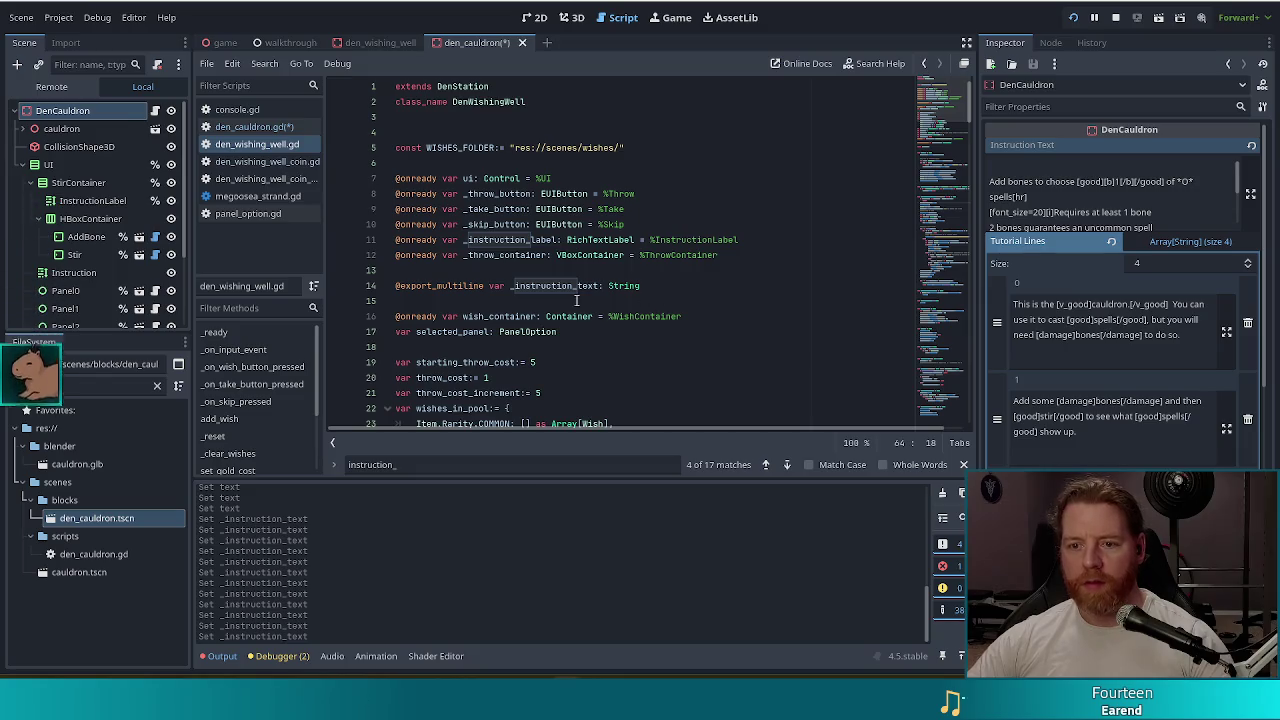
key(ctrl+f)
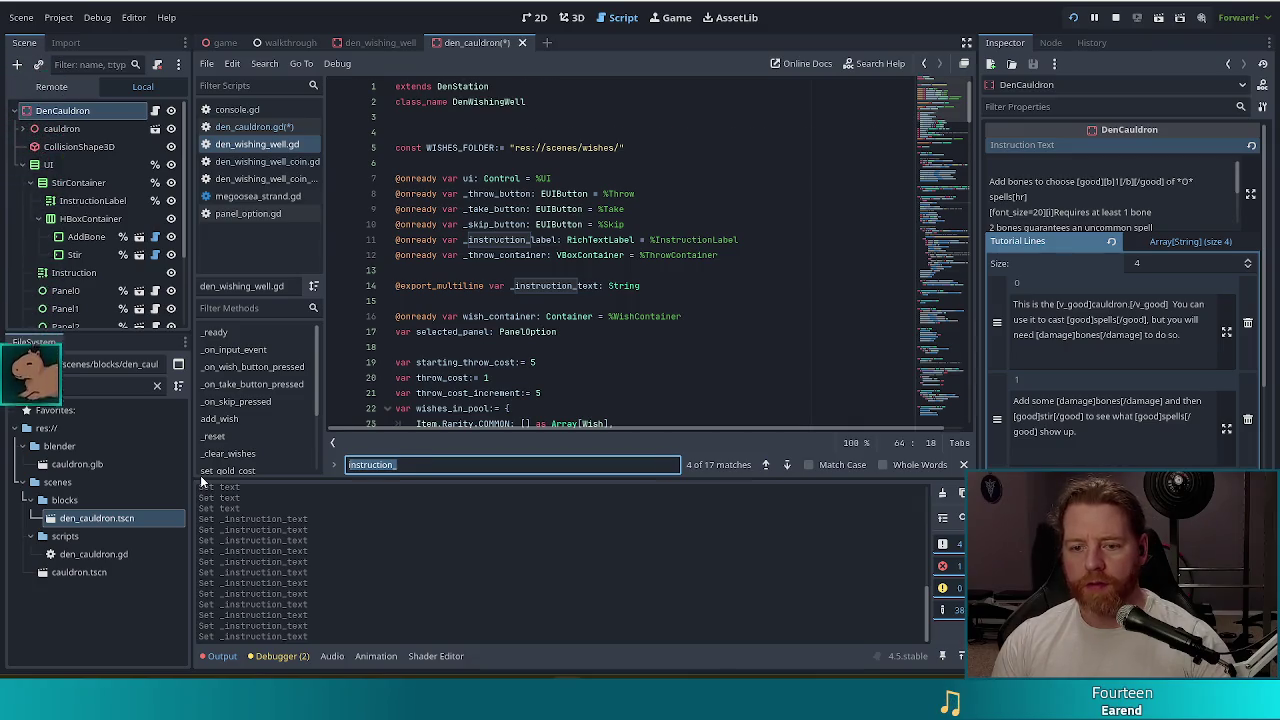
text(instruction_=)
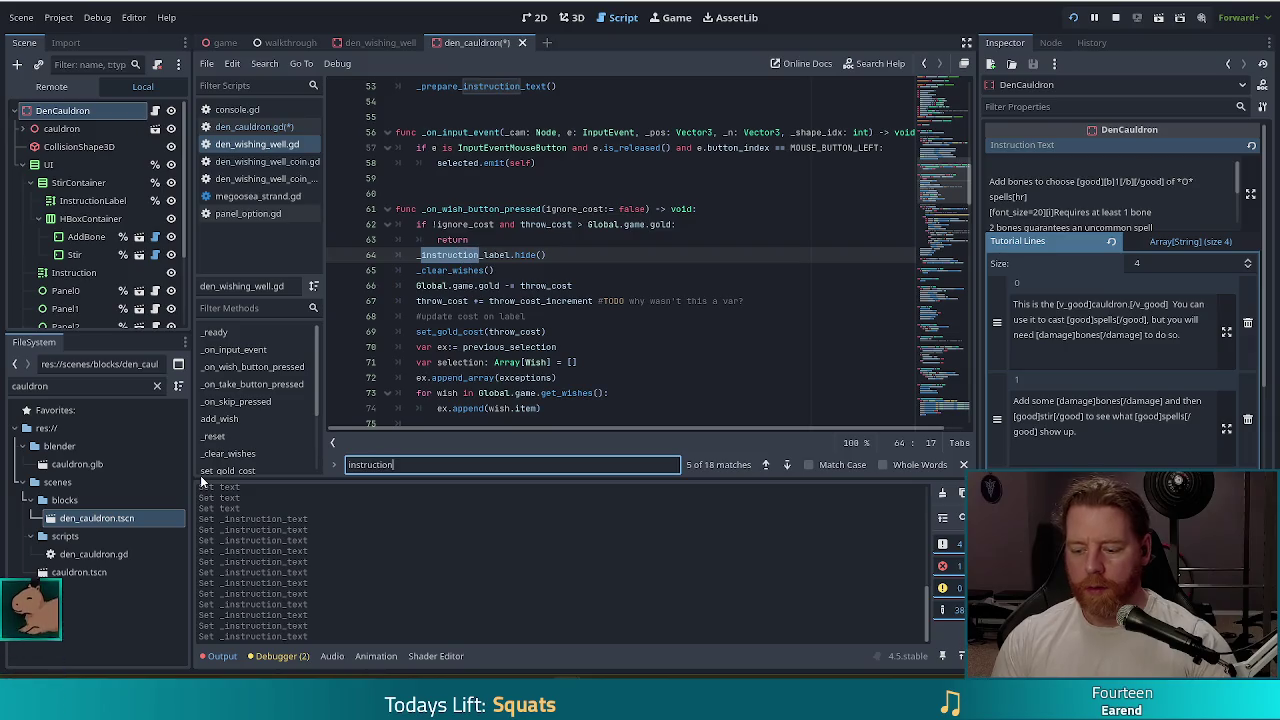
key(BackSpace)
text(text)
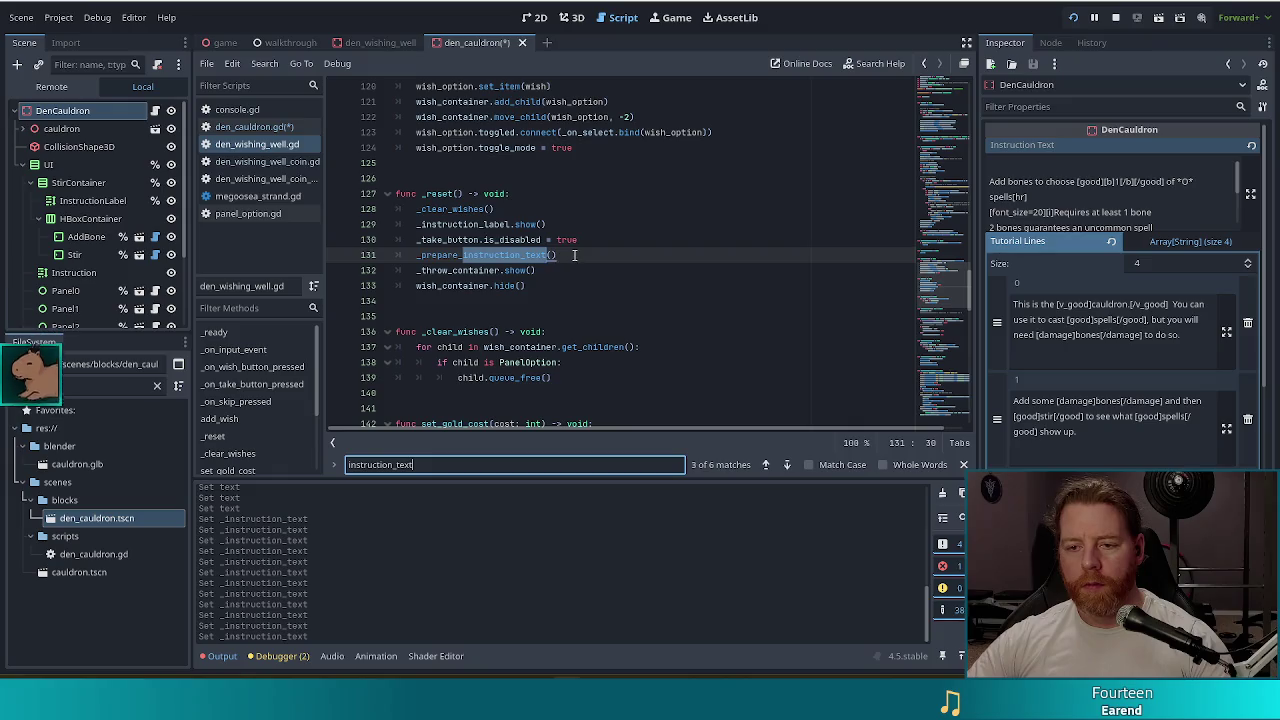
click(766, 465)
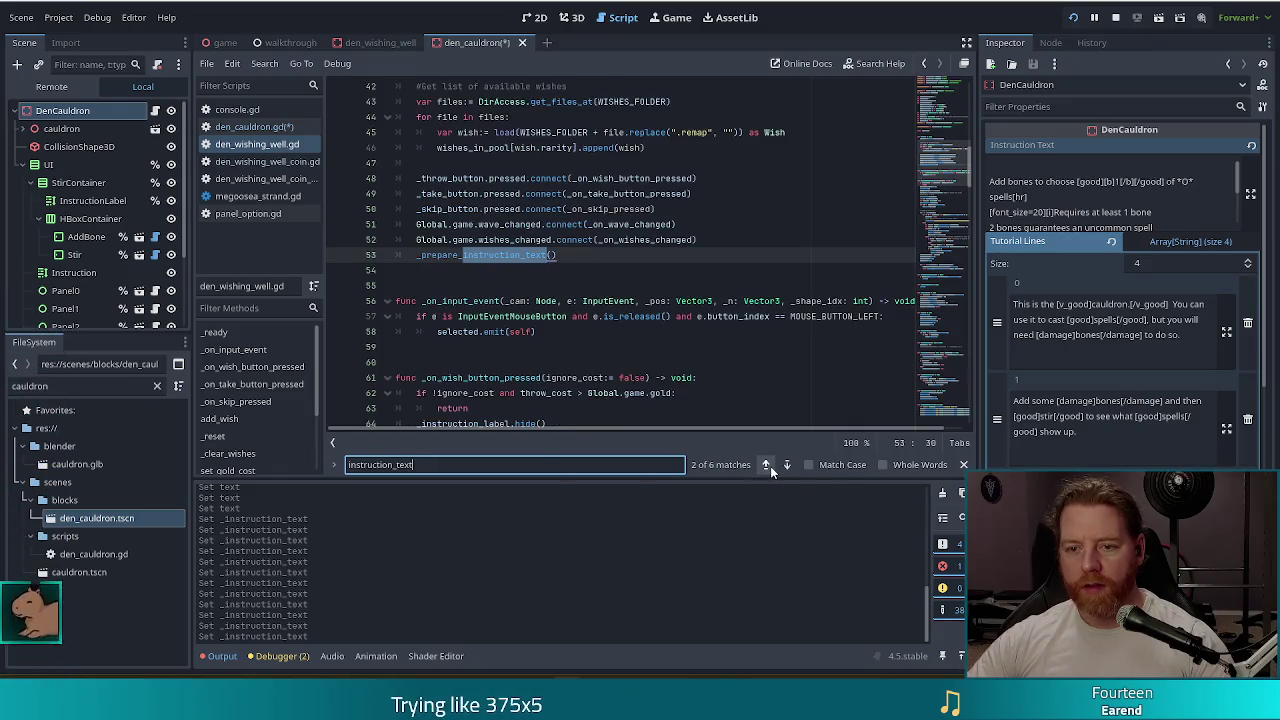
ctrl+click(476, 258)
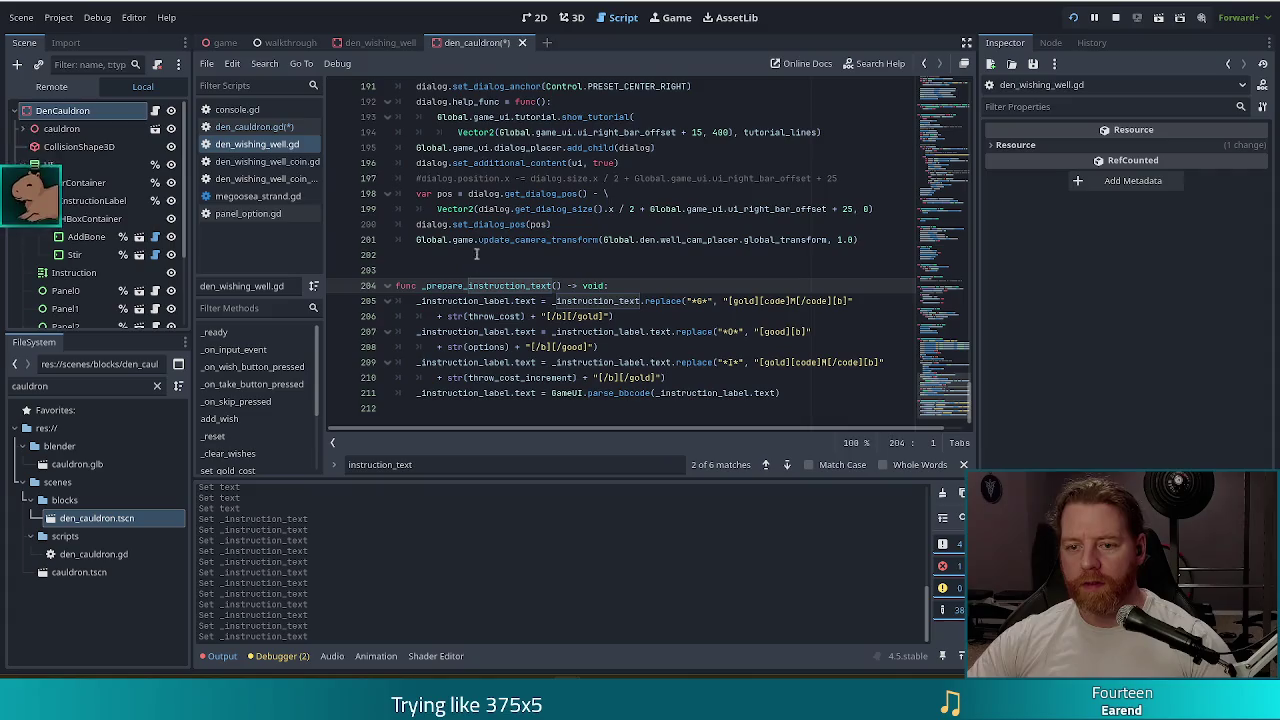
- Copy the _prepare_instruction_text function and paste it at the end of den_cauldron.gd
mouse_move(790, 393)
mouse_down()
mouse_move(266, 262)
mouse_move(247, 284)
mouse_up()
key(ctrl+c)
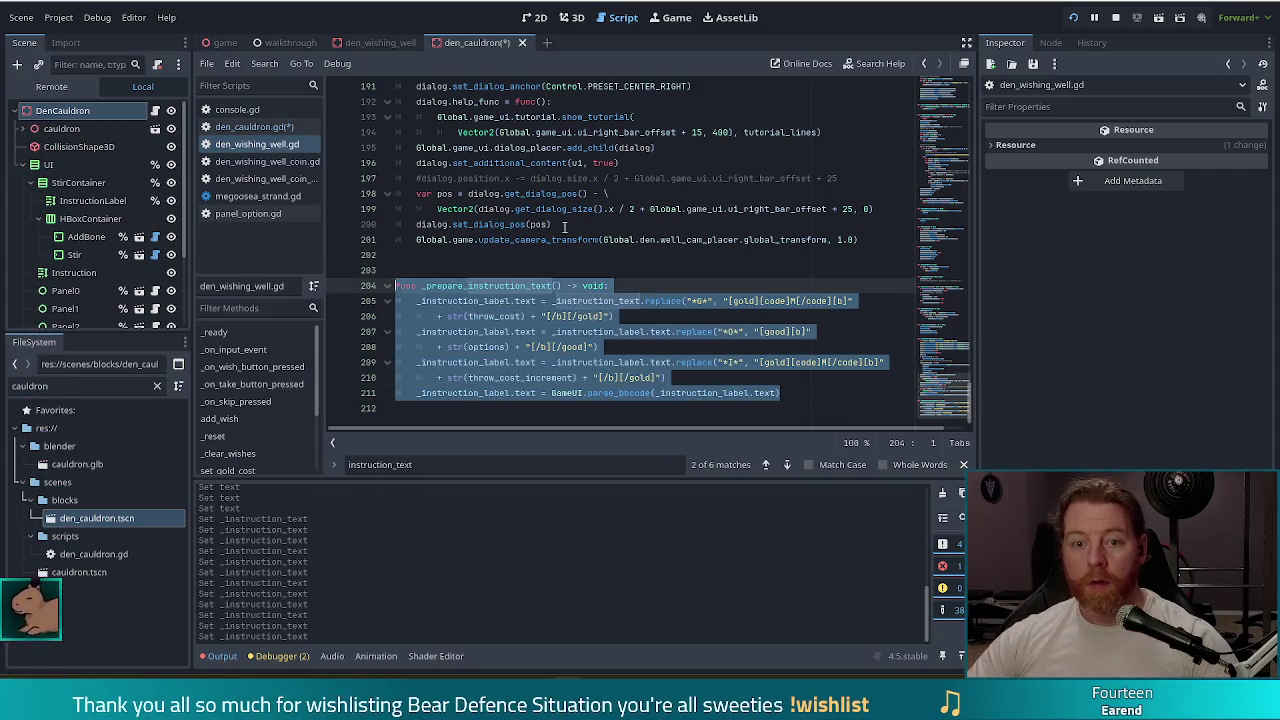
click(268, 128)
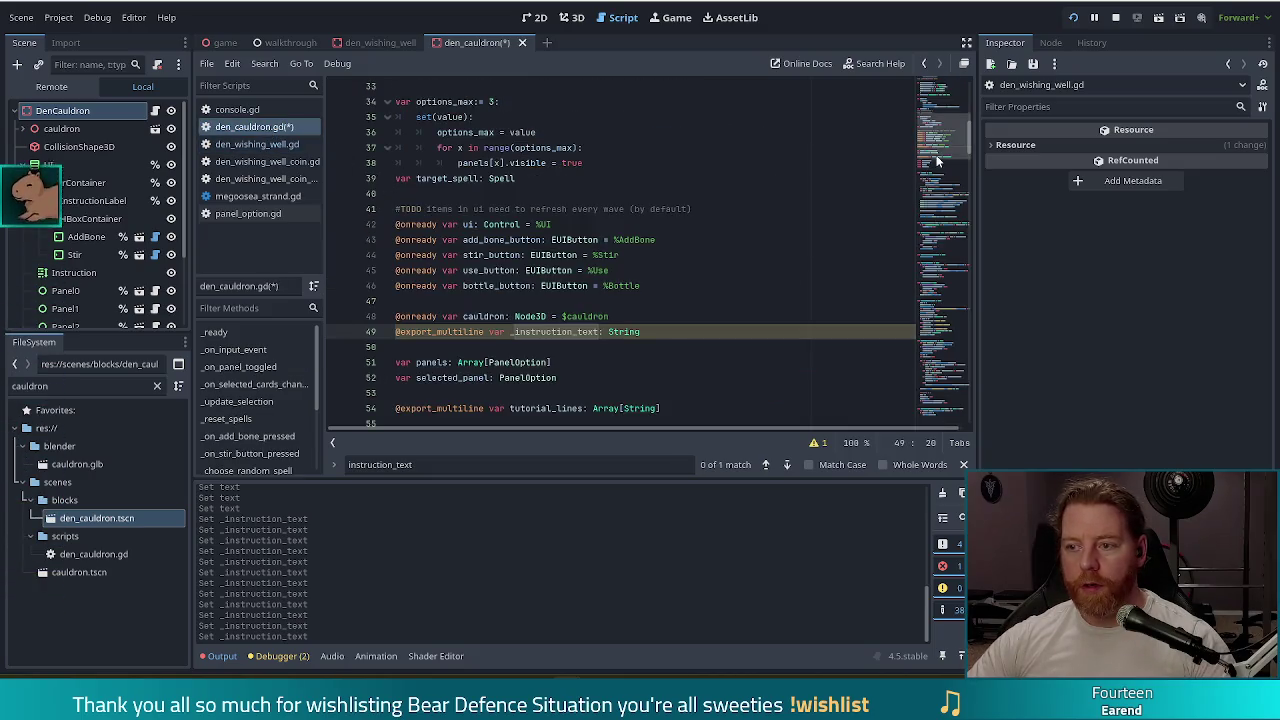
click(945, 400)
click(620, 393)
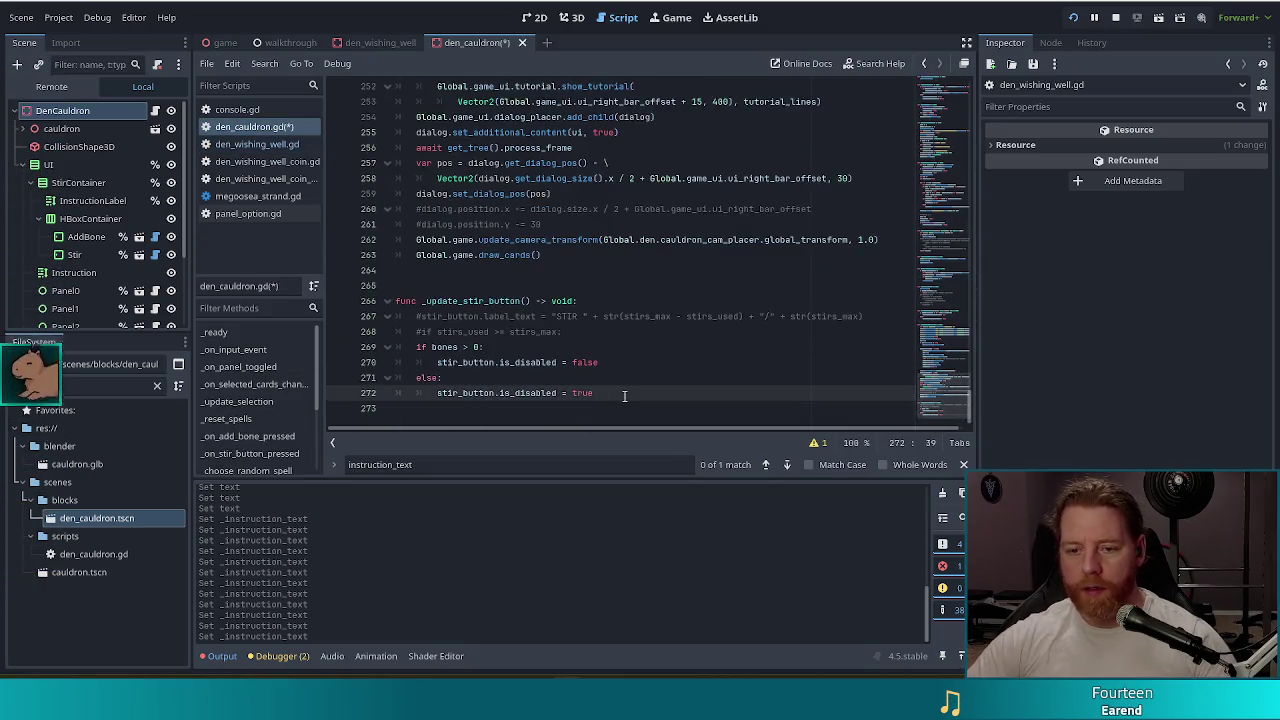
key(Return)
key(ctrl+v)
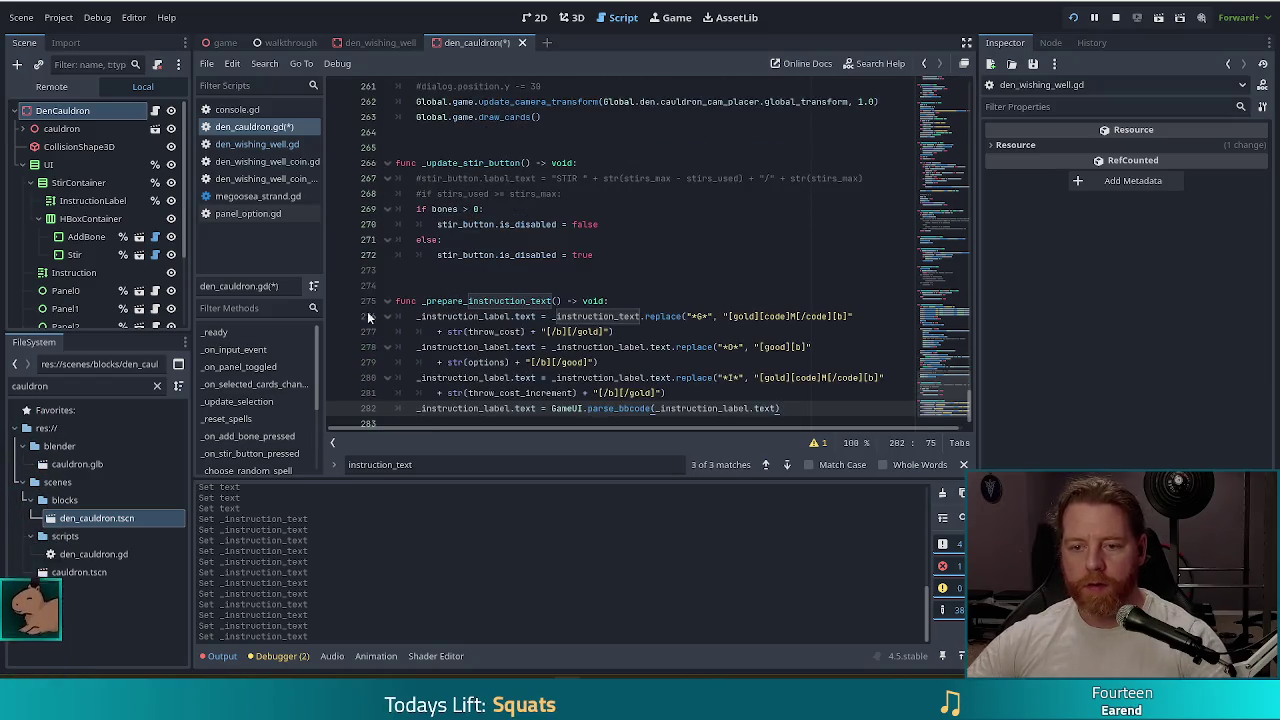
- Comment out the pasted function's throw_cost *G* replacement lines with Ctrl+K
click(750, 316)
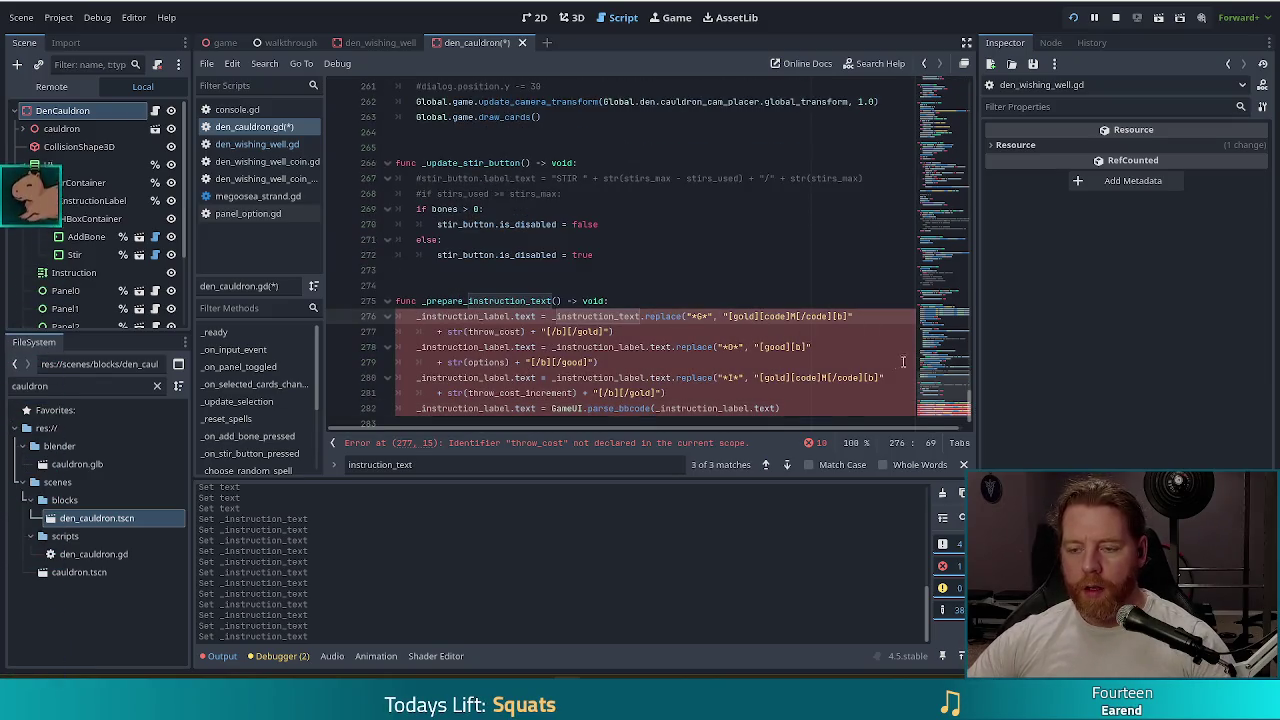
click(688, 317)
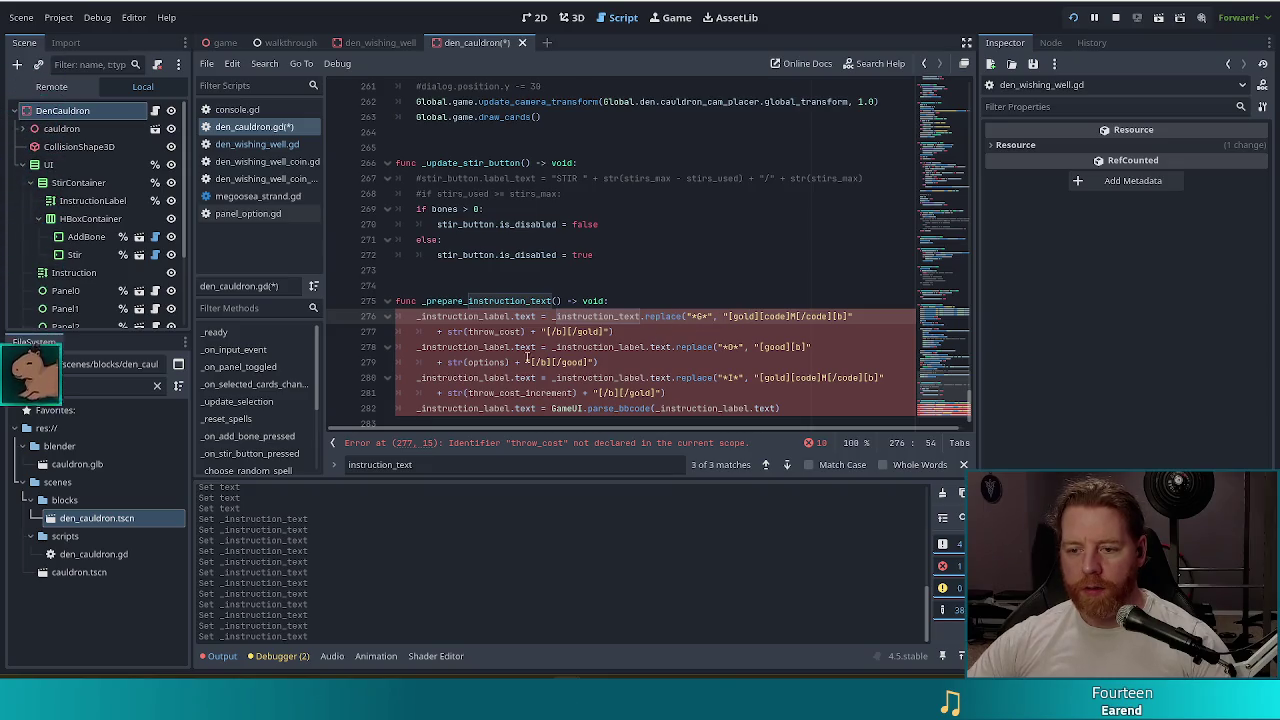
click(634, 409)
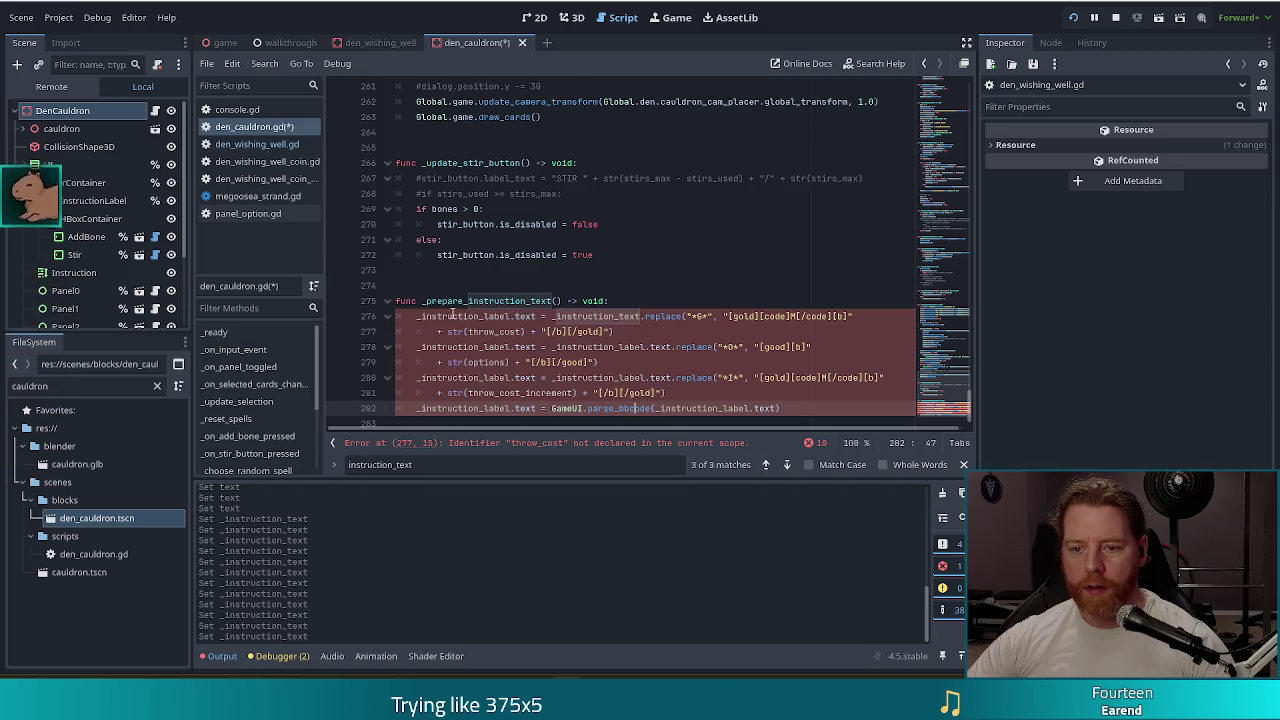
drag(484, 316, 486, 332)
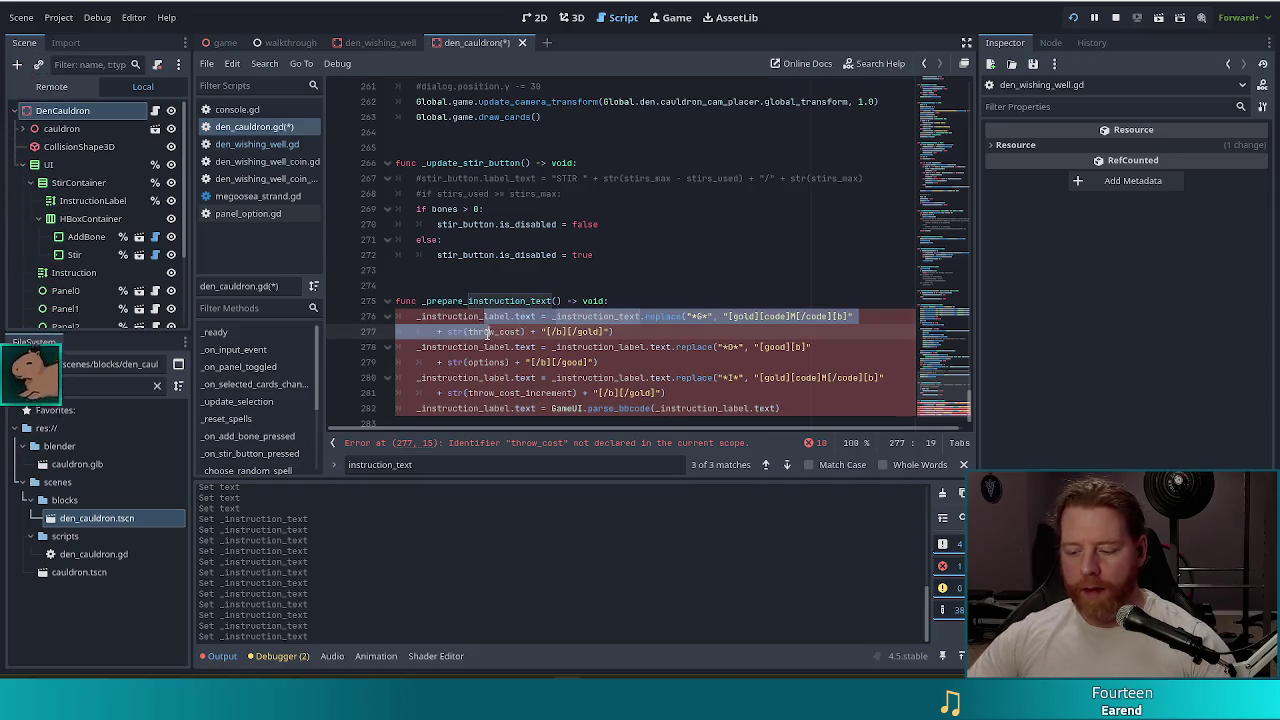
key(ctrl+k)
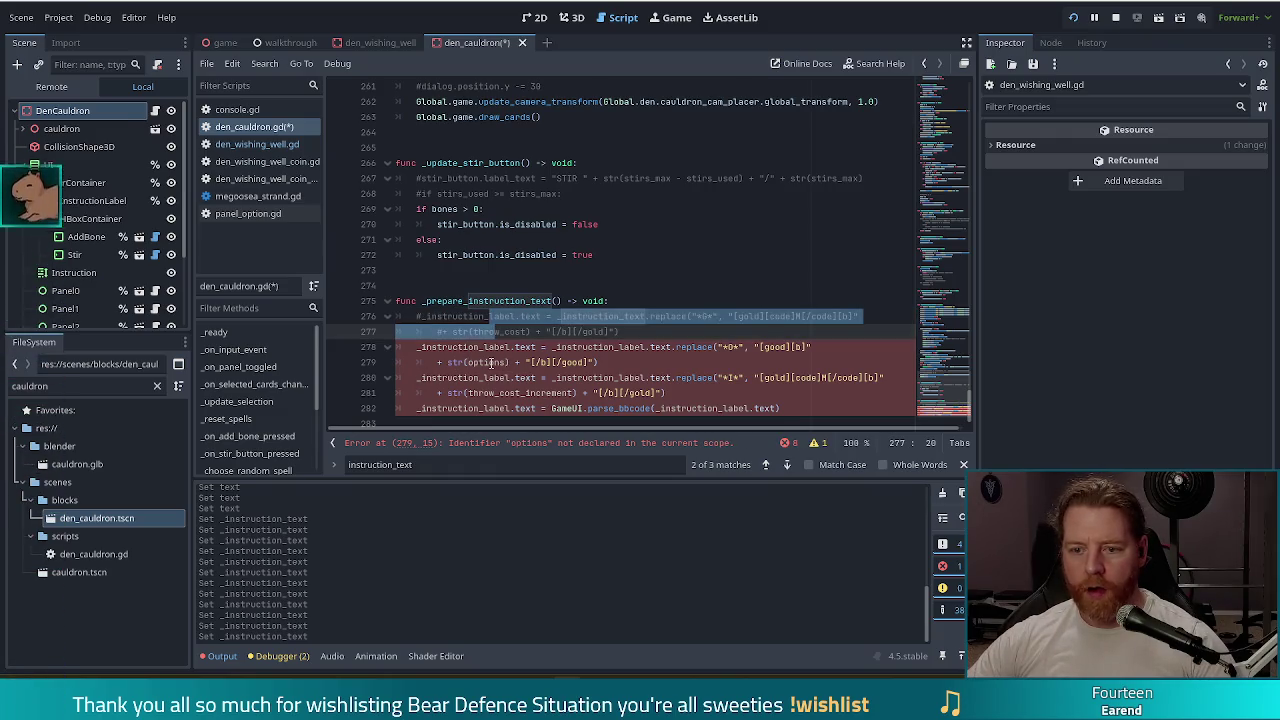
drag(953, 397, 951, 70)
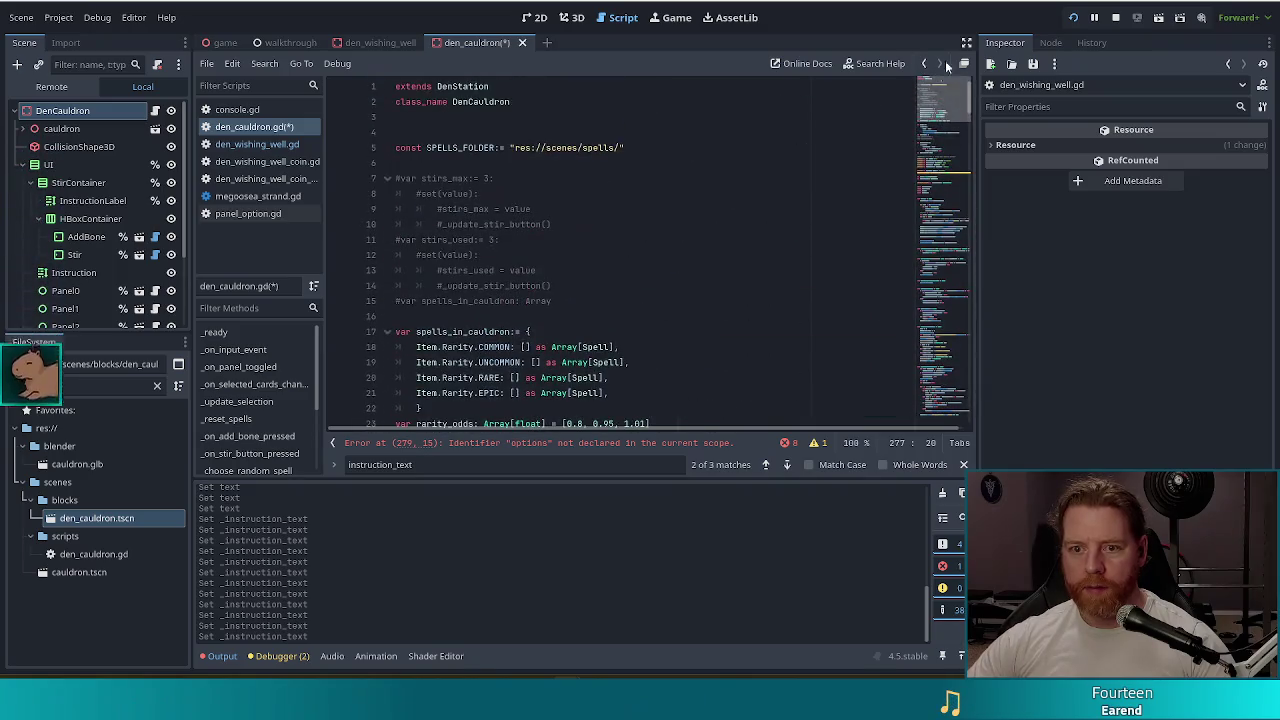
- Change options to options_max in the *O* replacement on line 279
click(608, 218)
scroll(608, 210, down, 2)
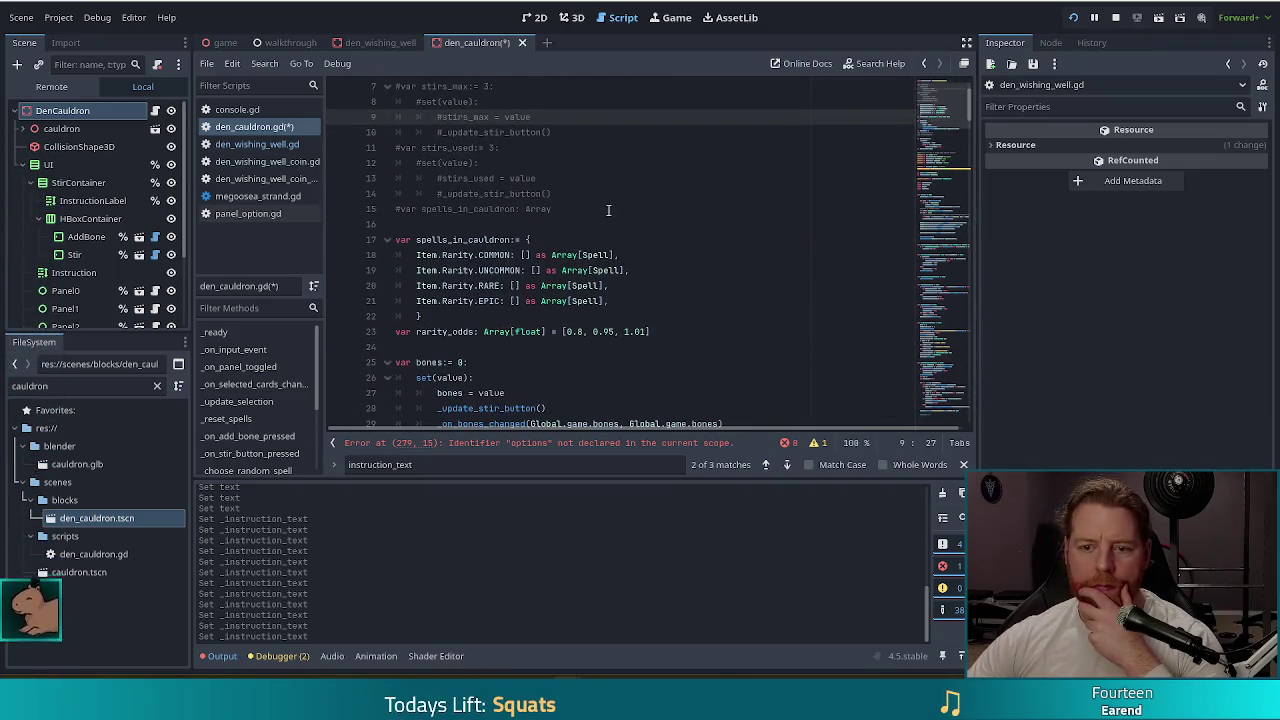
scroll(608, 210, down, 4)
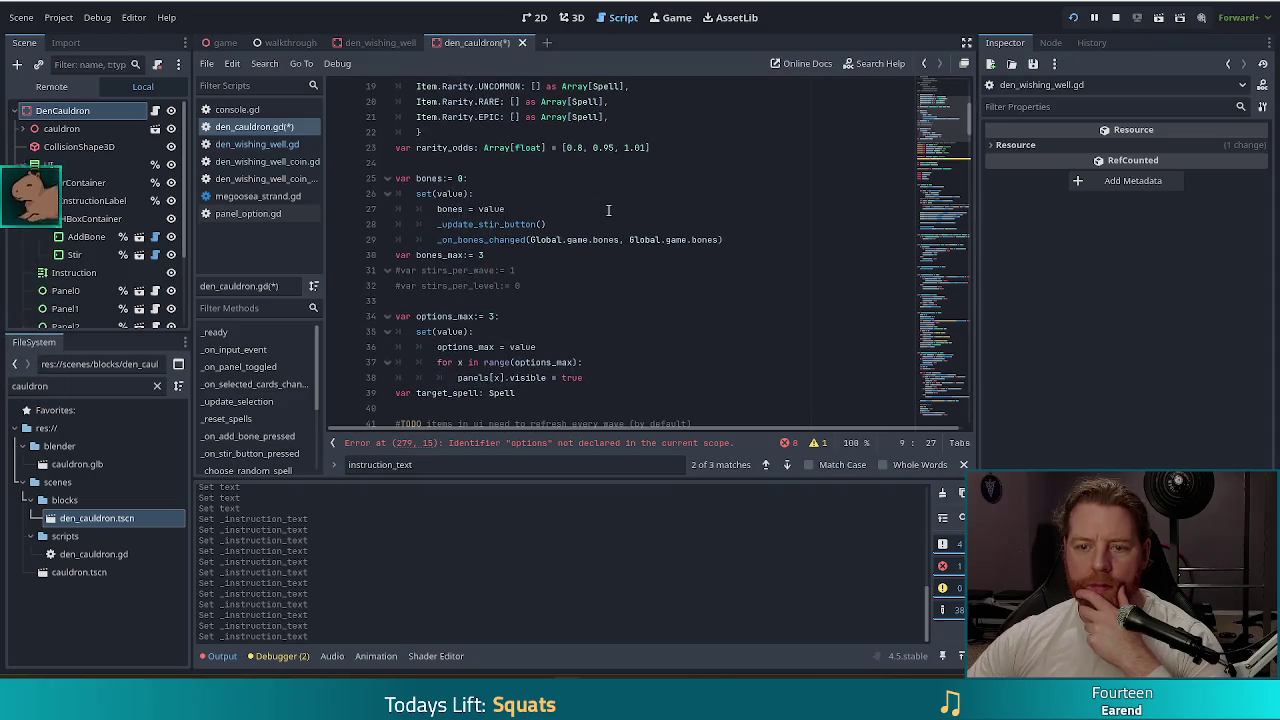
drag(968, 118, 971, 425)
click(507, 347)
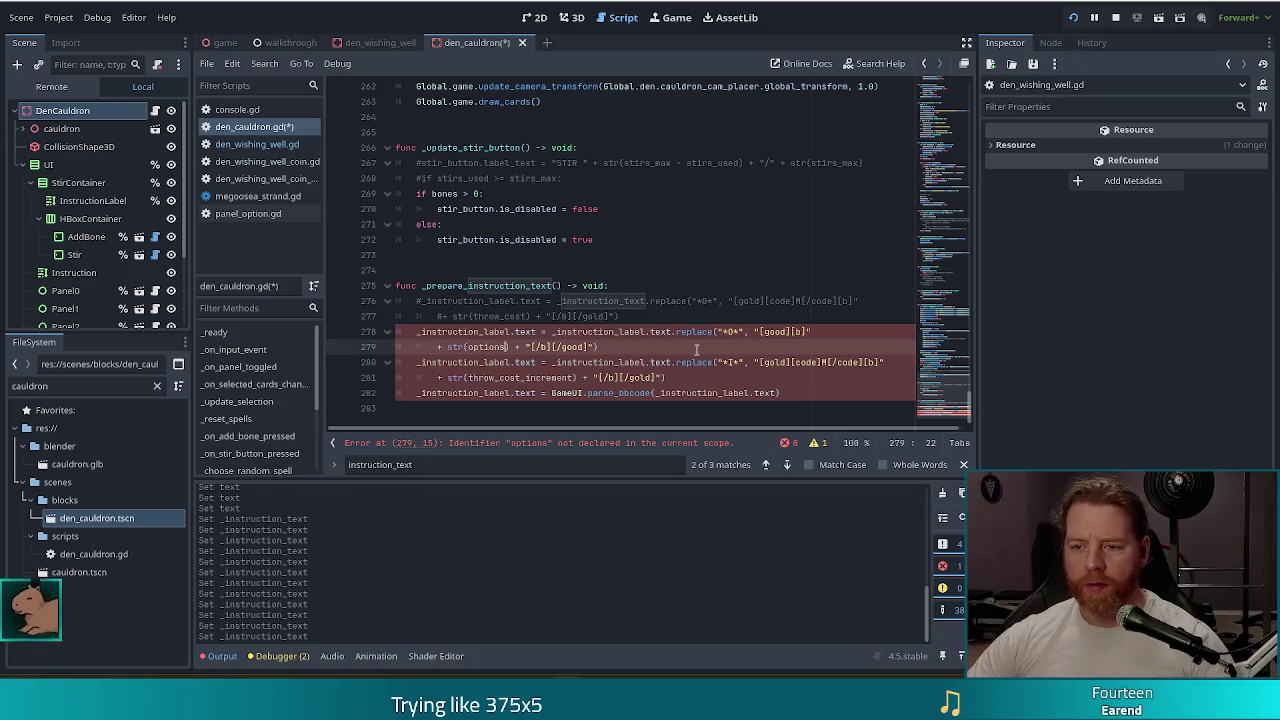
text(_max)
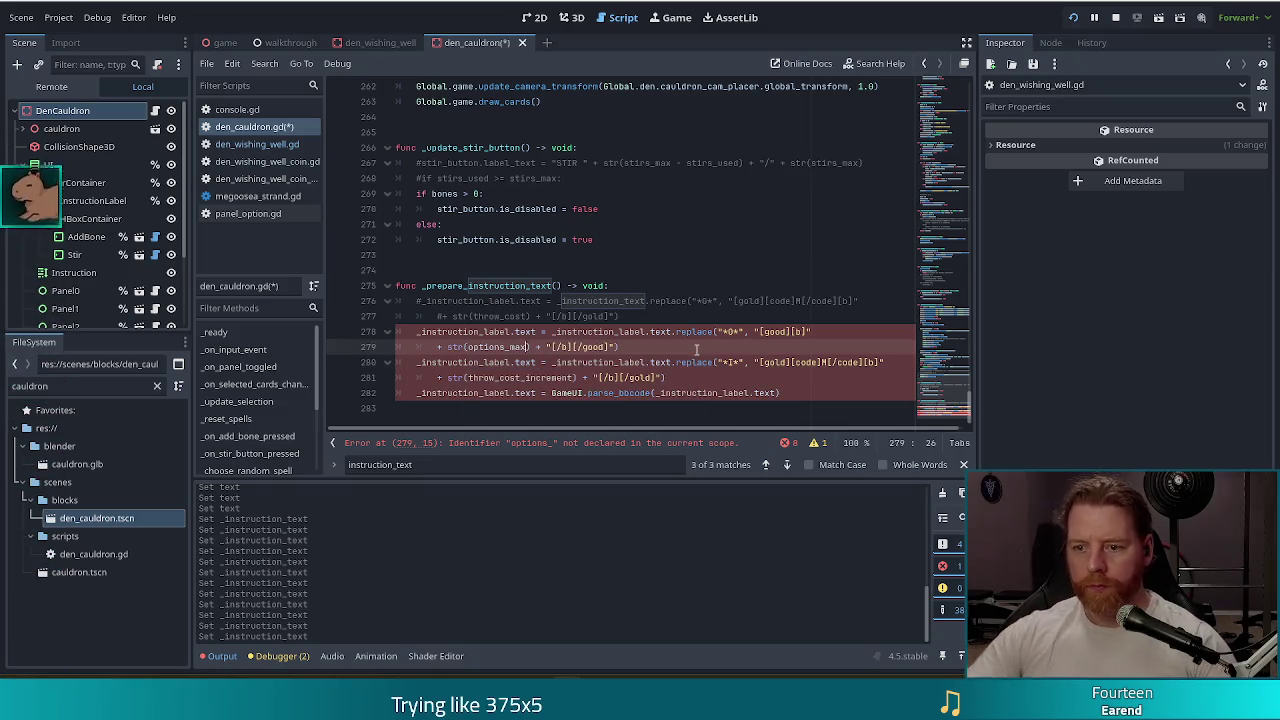
key(Up)
key(Up)
key(Up)
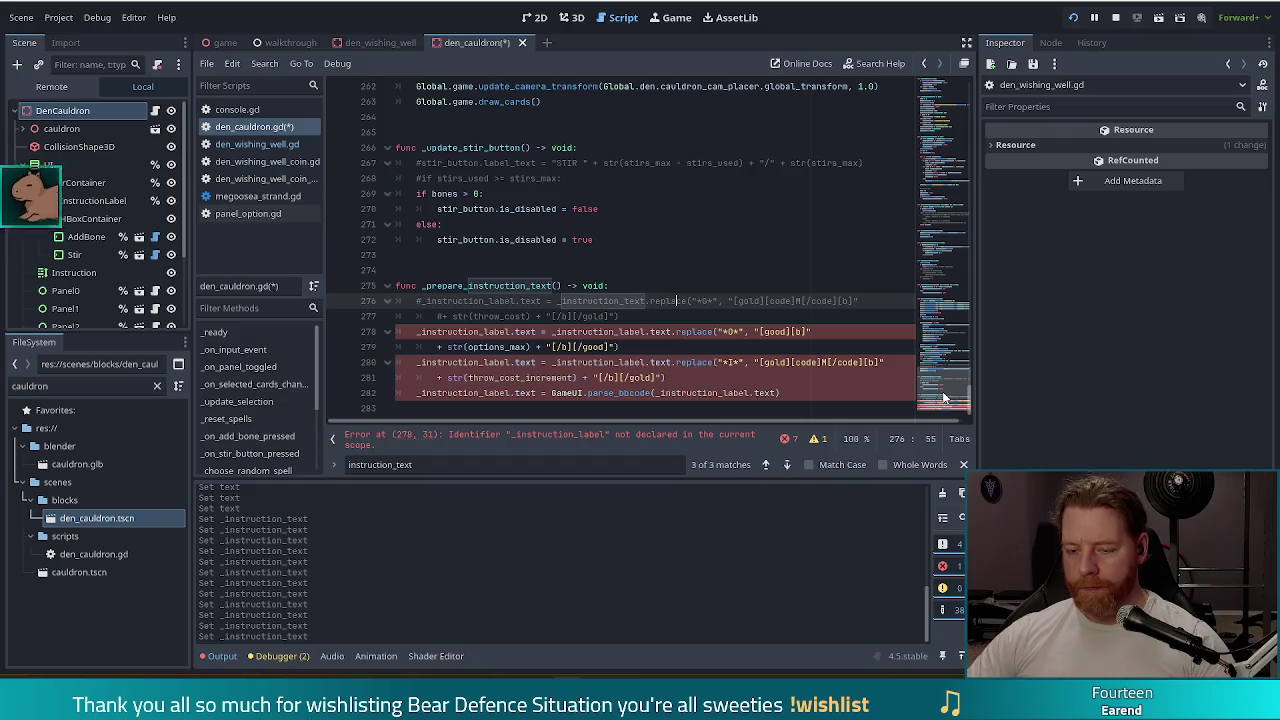
- Comment out the cost-increment replacement lines 280–282
drag(555, 362, 560, 393)
key(ctrl+k)
click(718, 300)
click(935, 85)
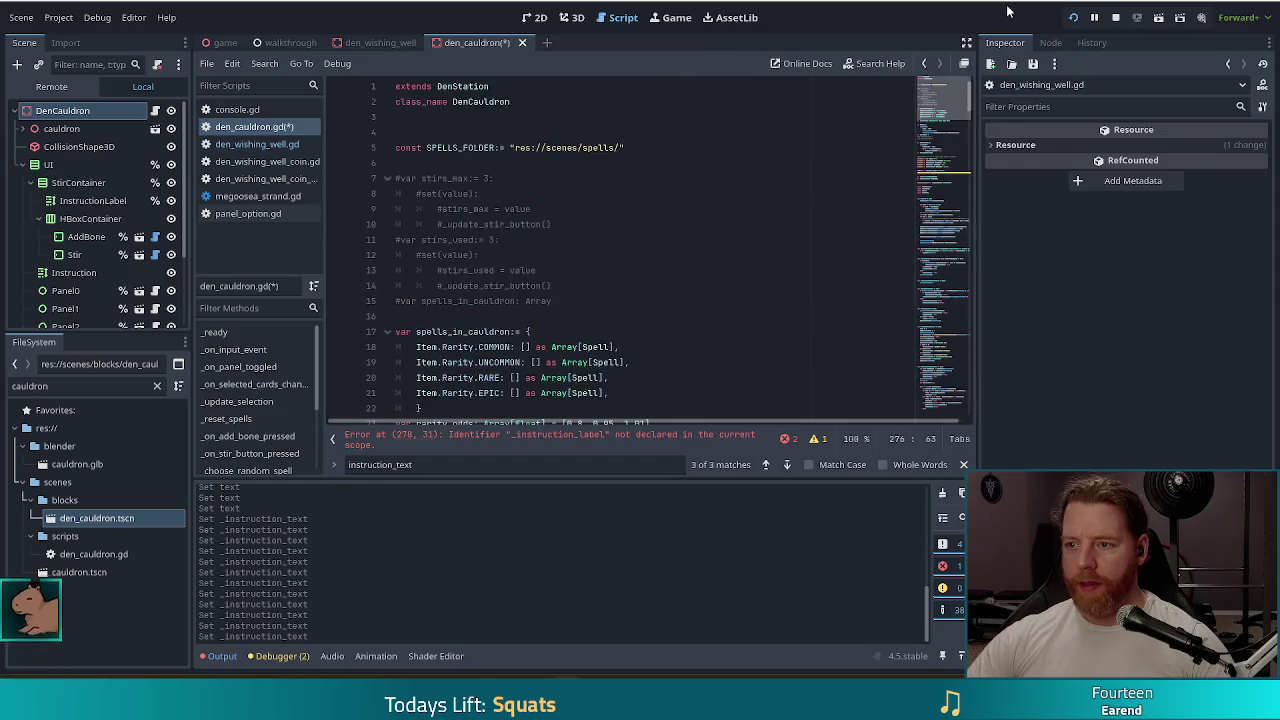
scroll(724, 260, down, 5)
scroll(922, 172, down, 1)
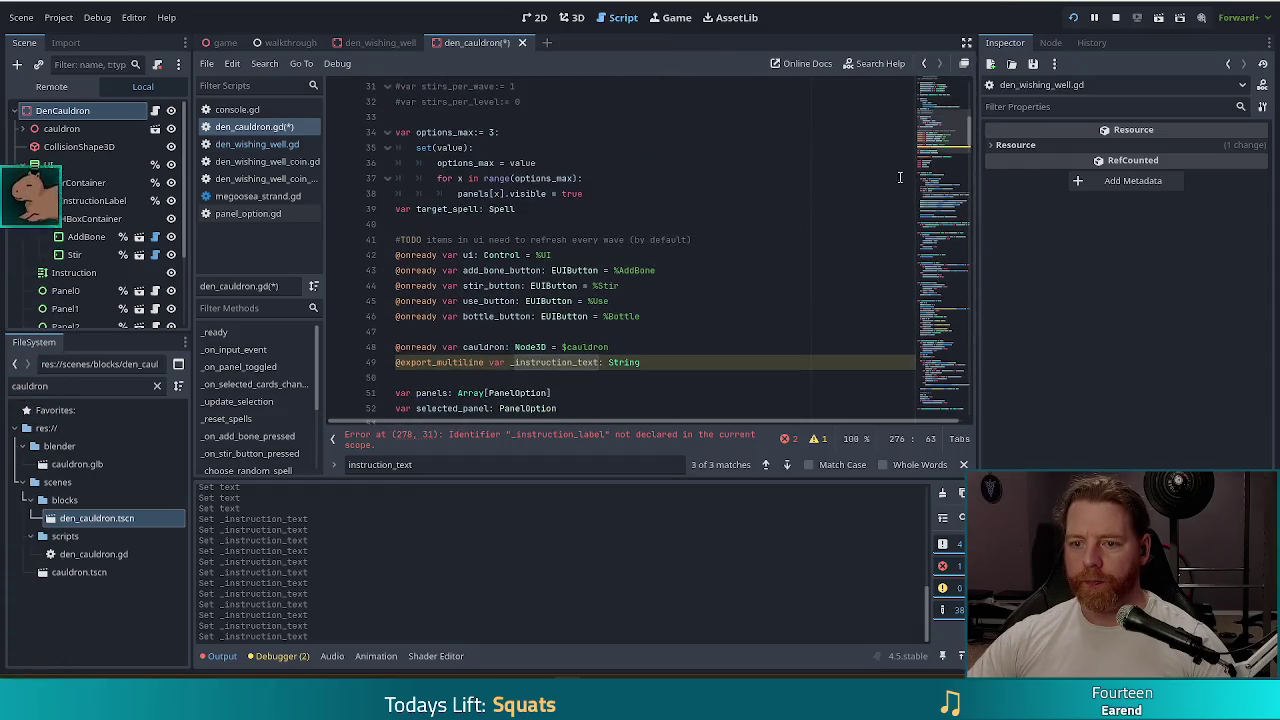
scroll(680, 308, down, 1)
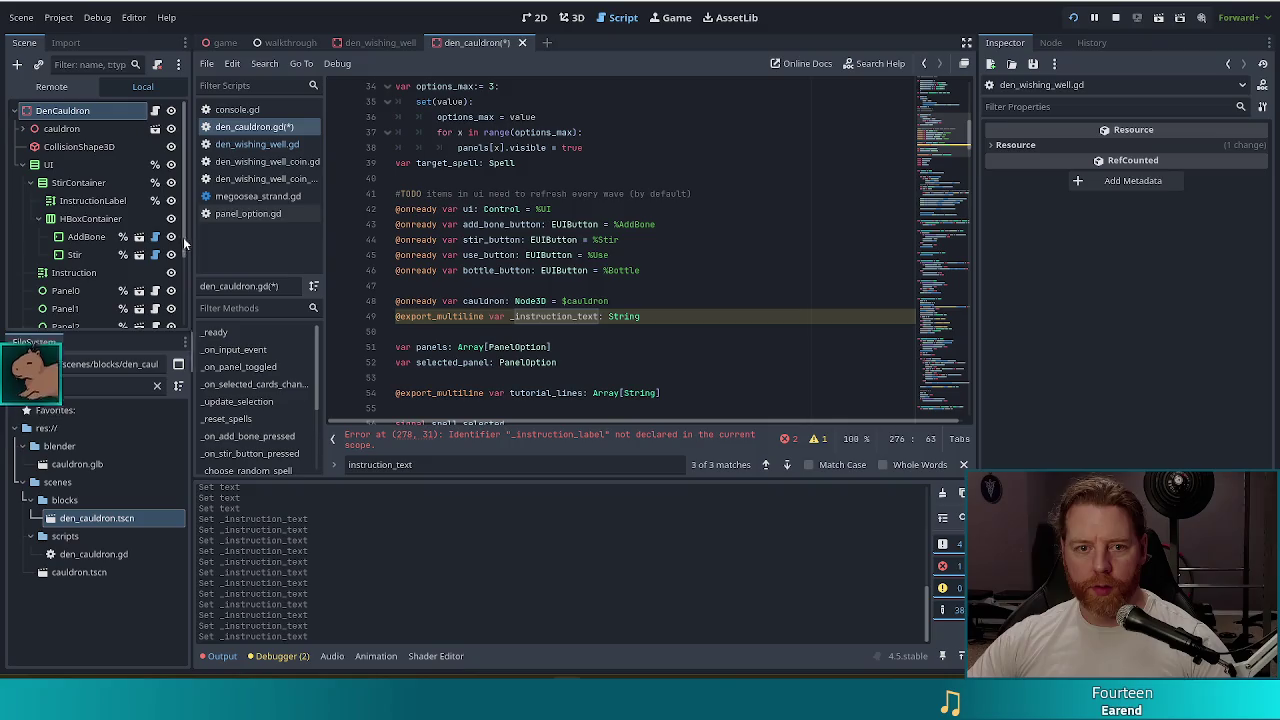
click(74, 202)
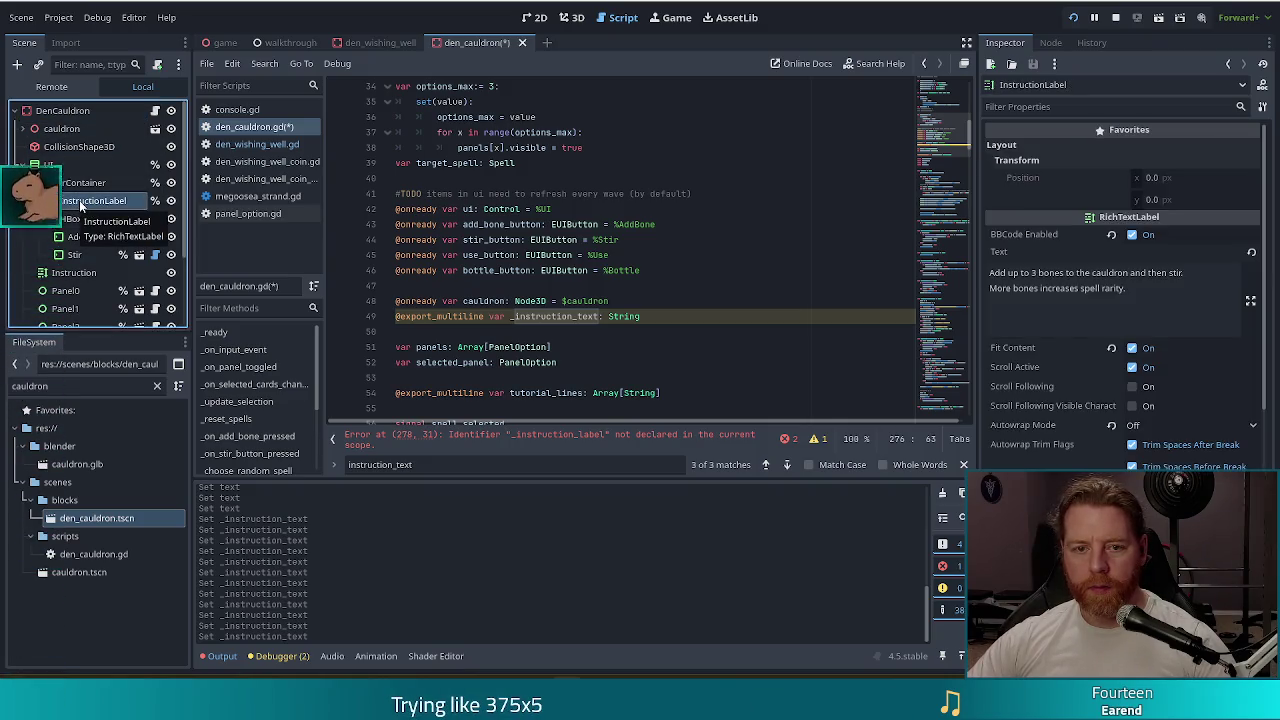
mouse_move(80, 205)
mouse_down()
mouse_move(275, 197)
mouse_move(599, 341)
mouse_up()
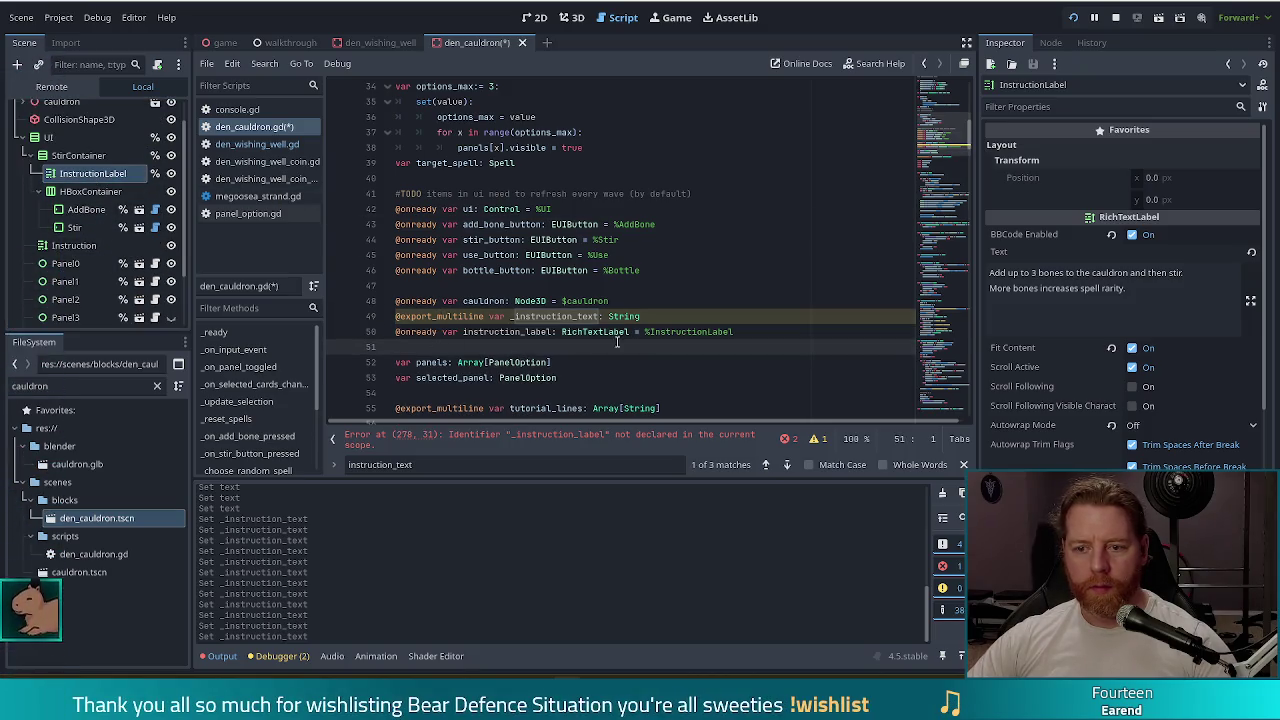
key(ctrl+s)
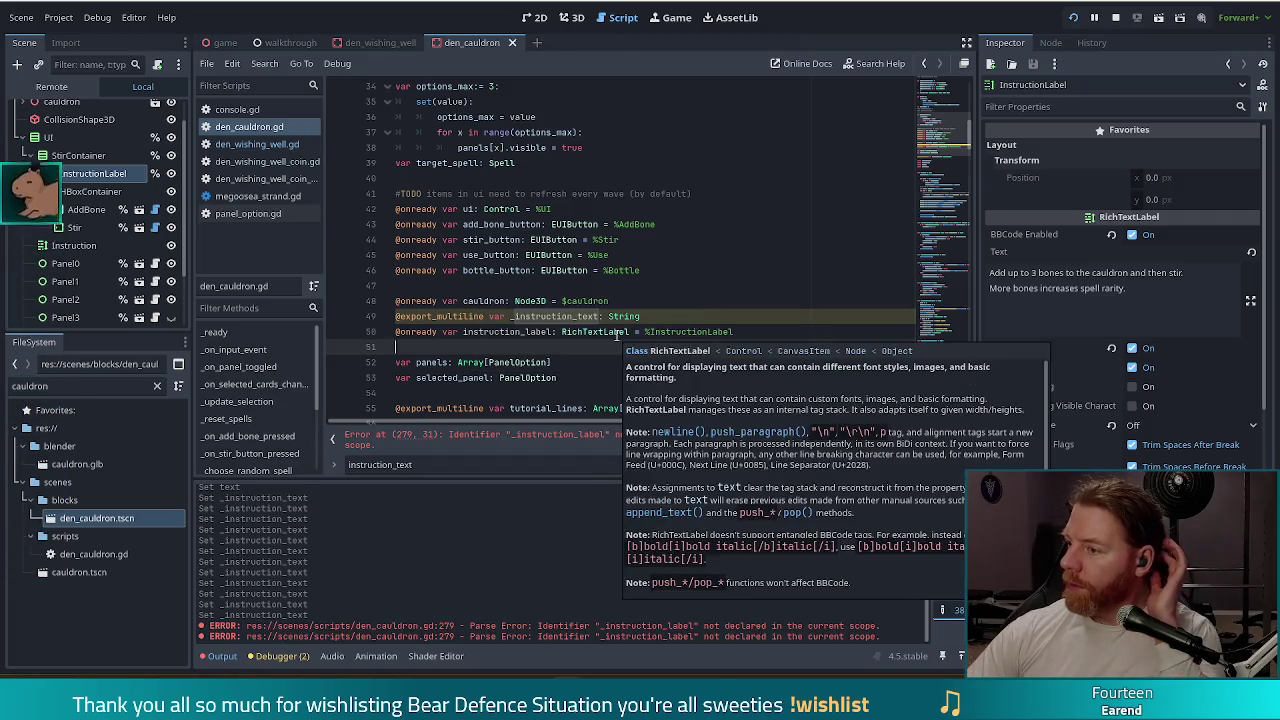
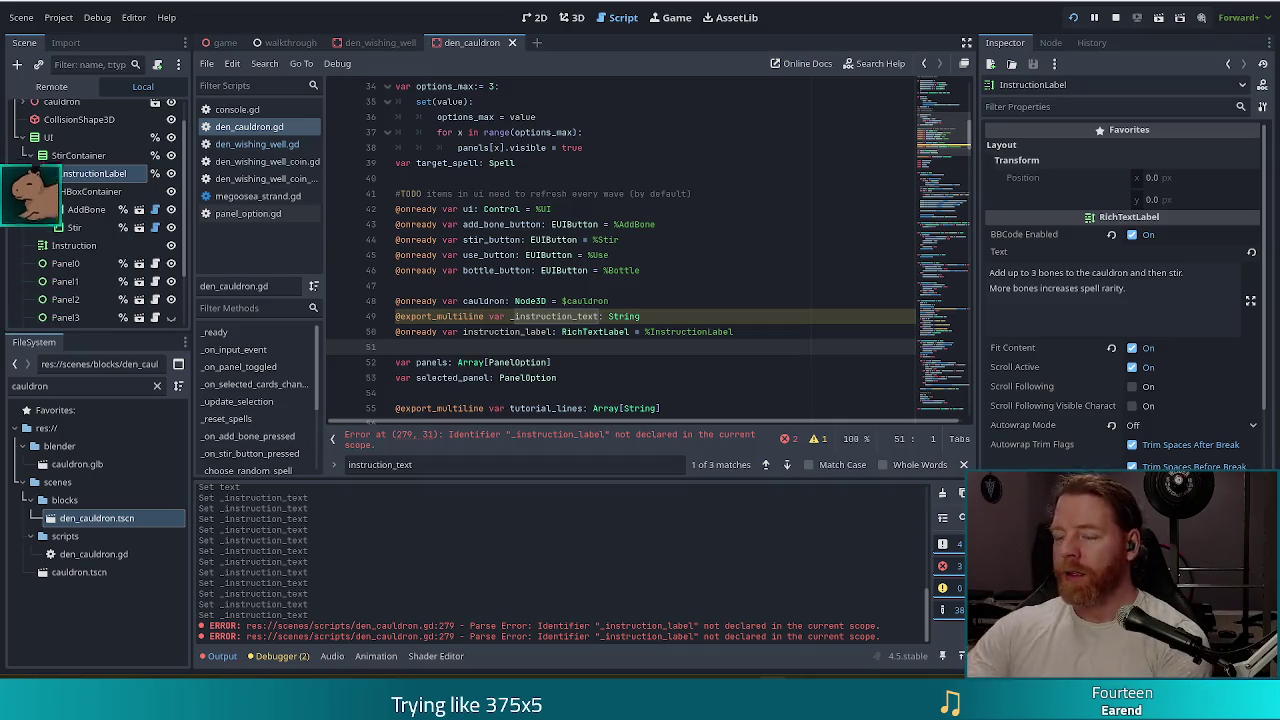
- Prefix instruction_label with an underscore on line 50 of den_cauldron.gd, clearing the line 279 error
click(628, 331)
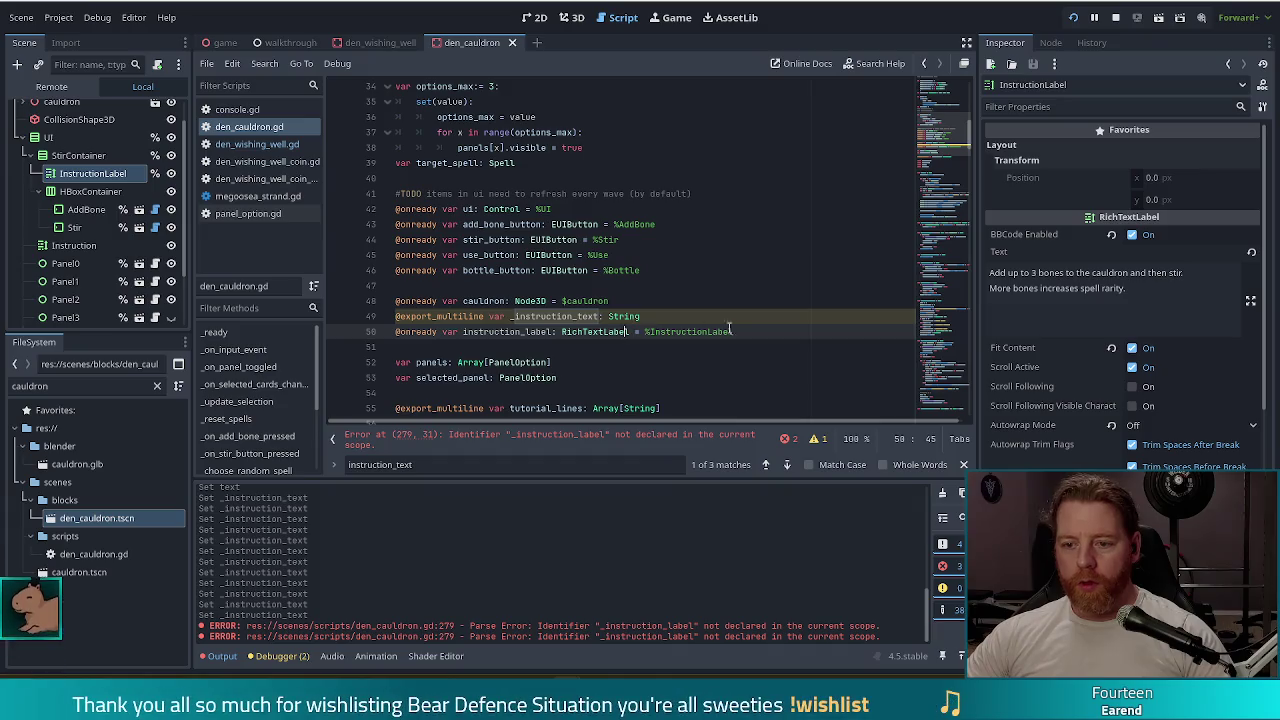
scroll(938, 128, up, 2)
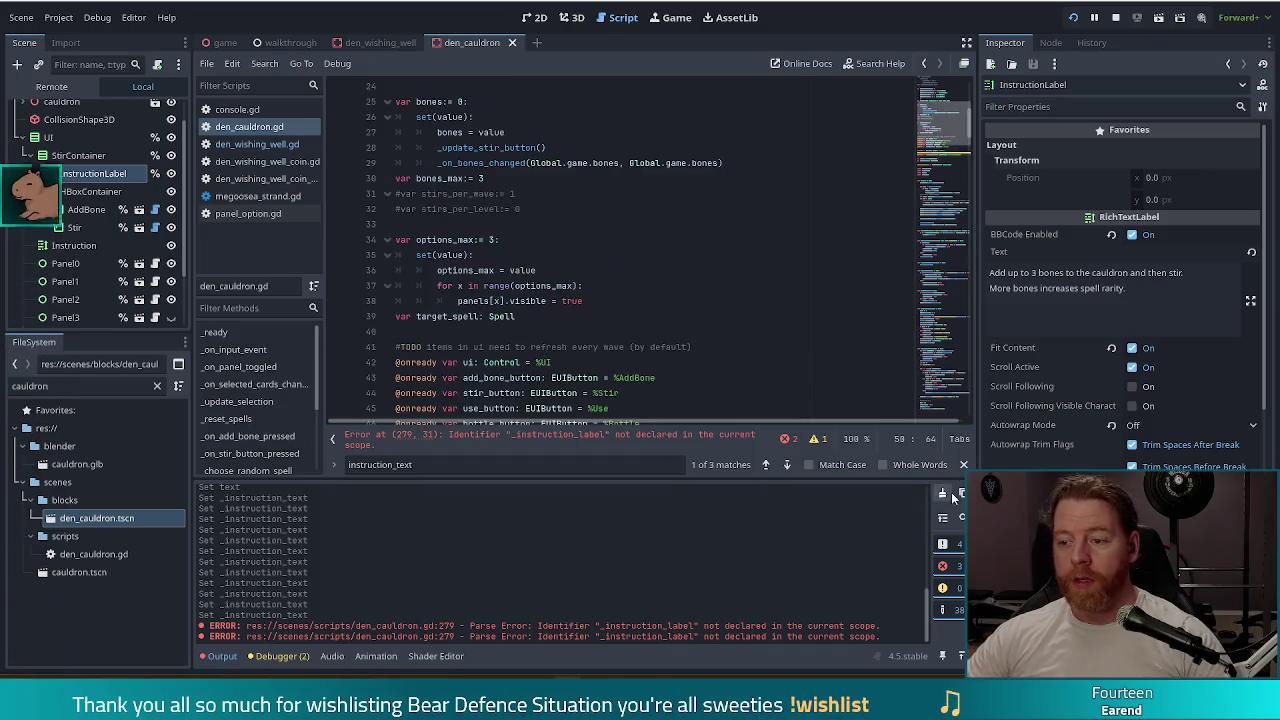
click(940, 398)
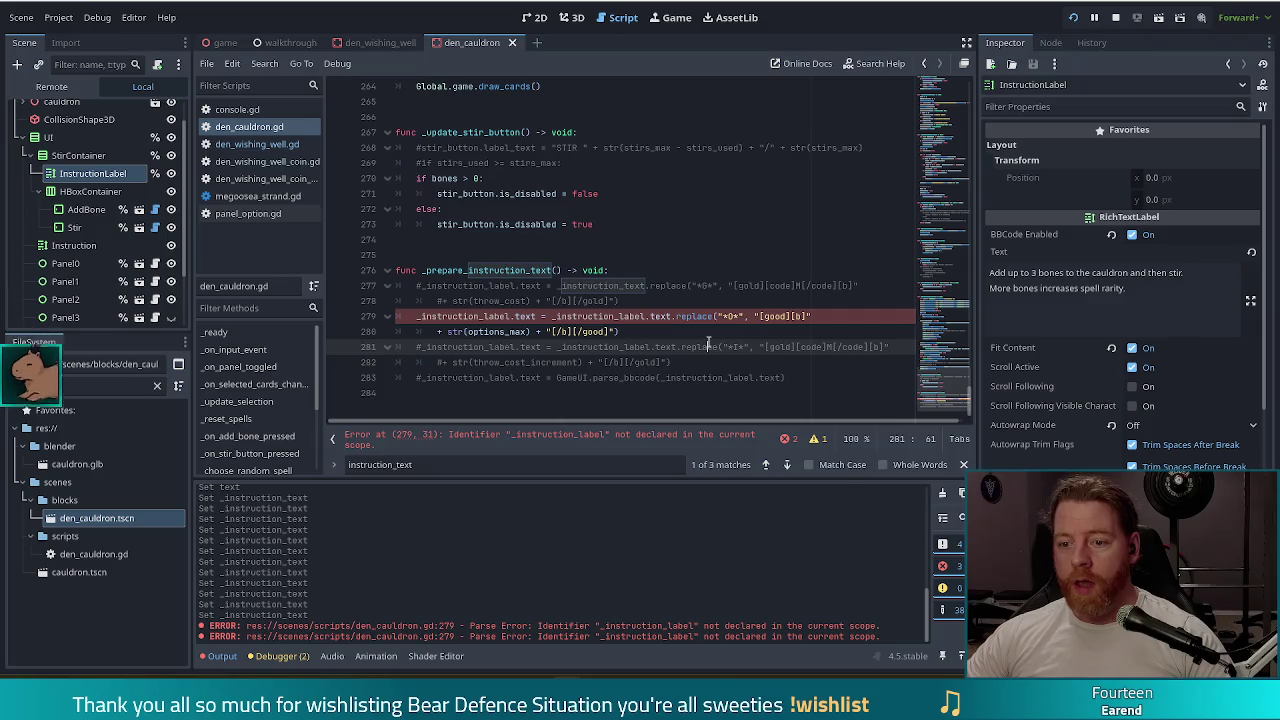
click(605, 317)
drag(943, 371, 945, 136)
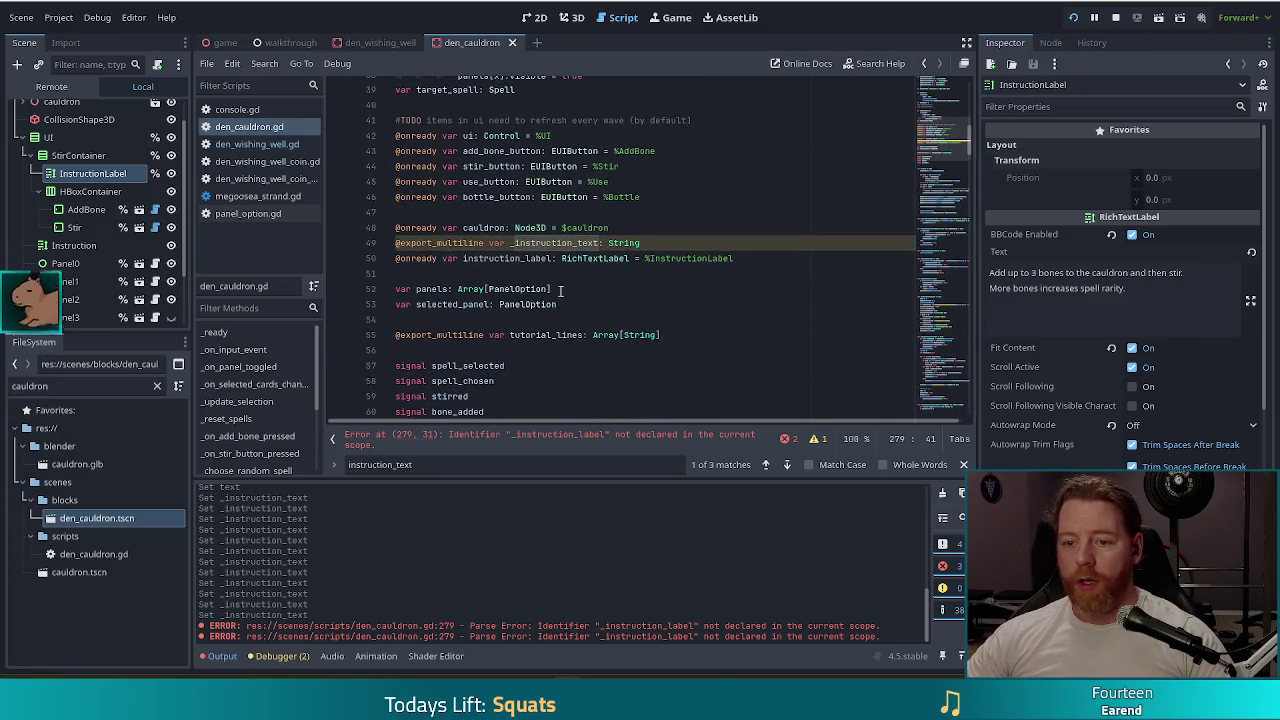
click(462, 259)
text(_)
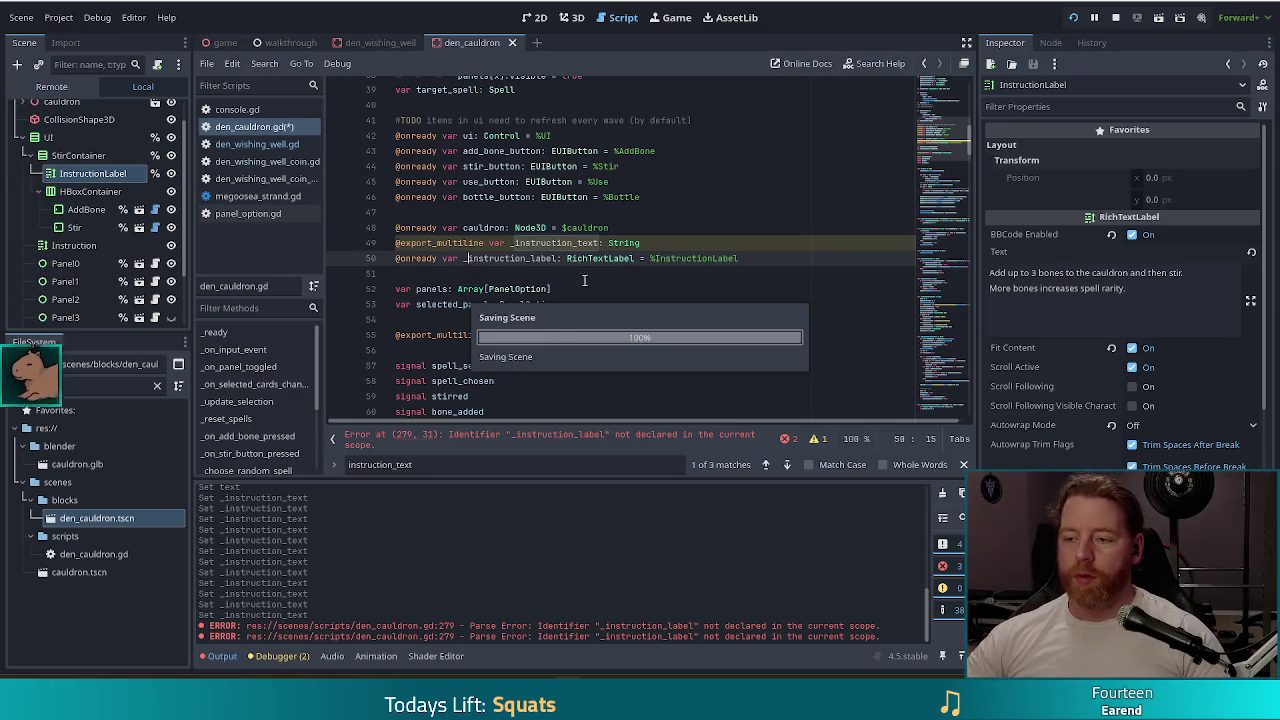
key(Escape)
click(945, 400)
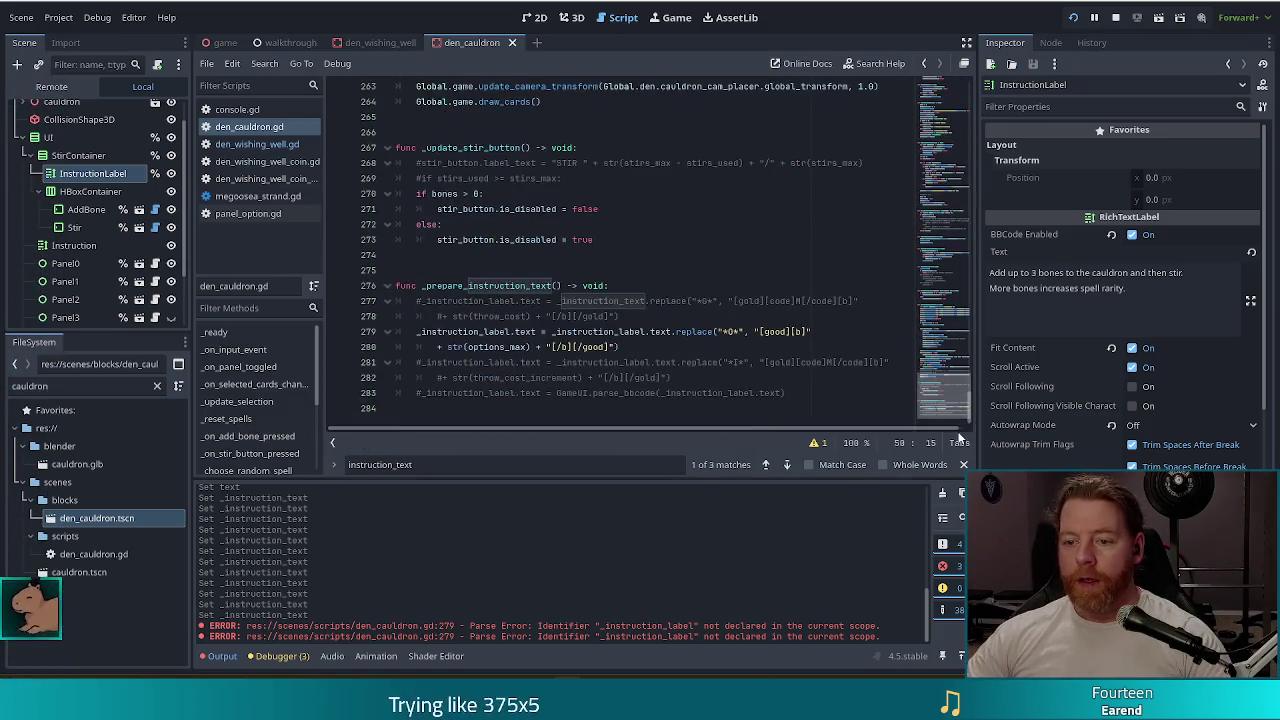
click(738, 331)
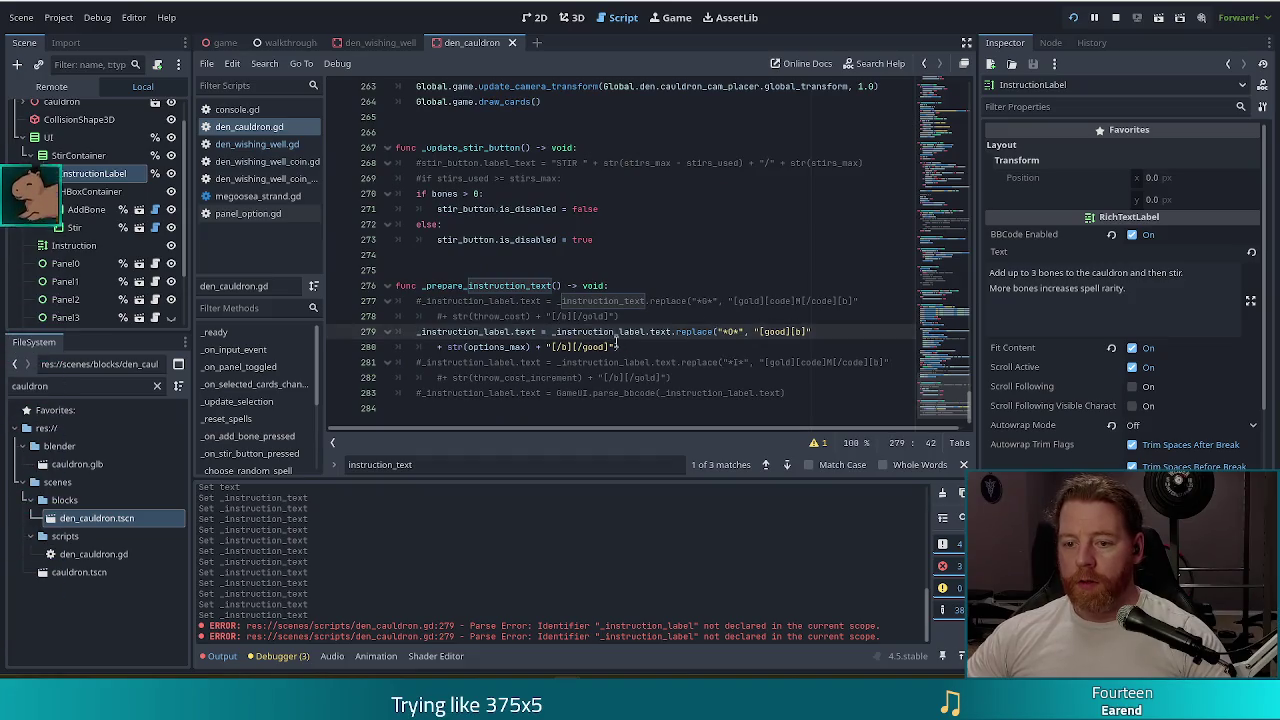
click(733, 331)
click(729, 331)
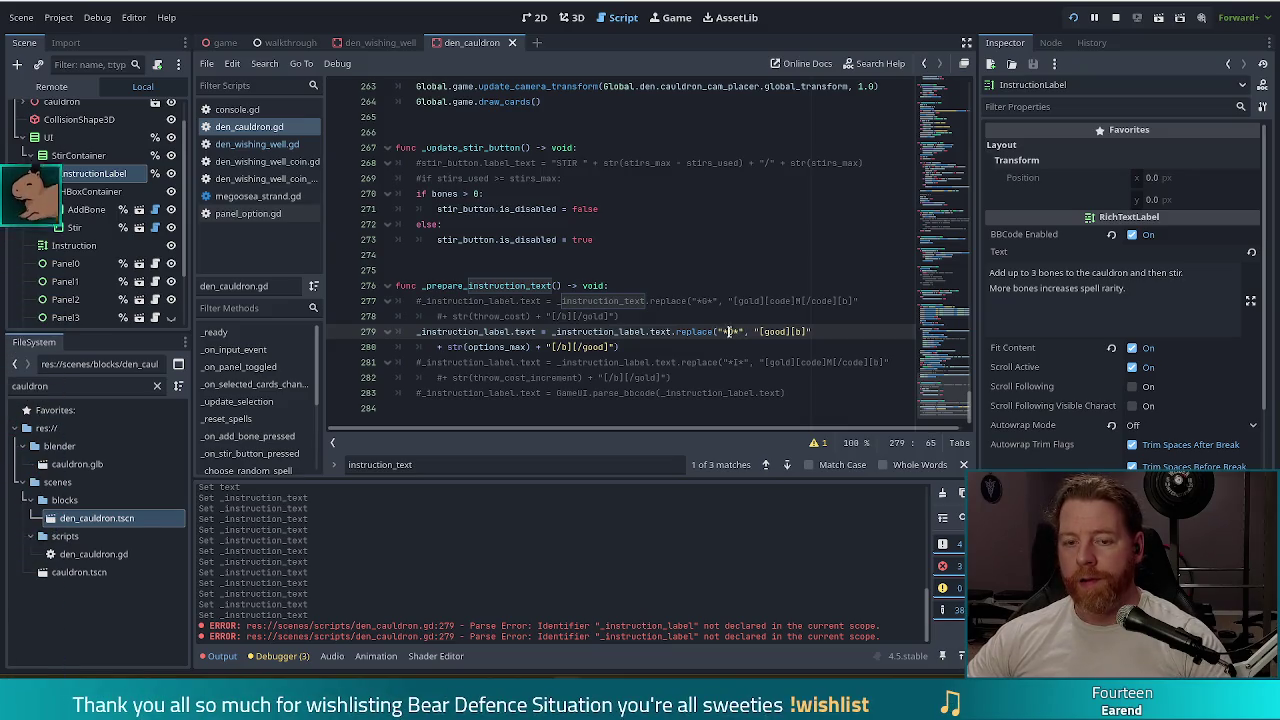
mouse_move(711, 331)
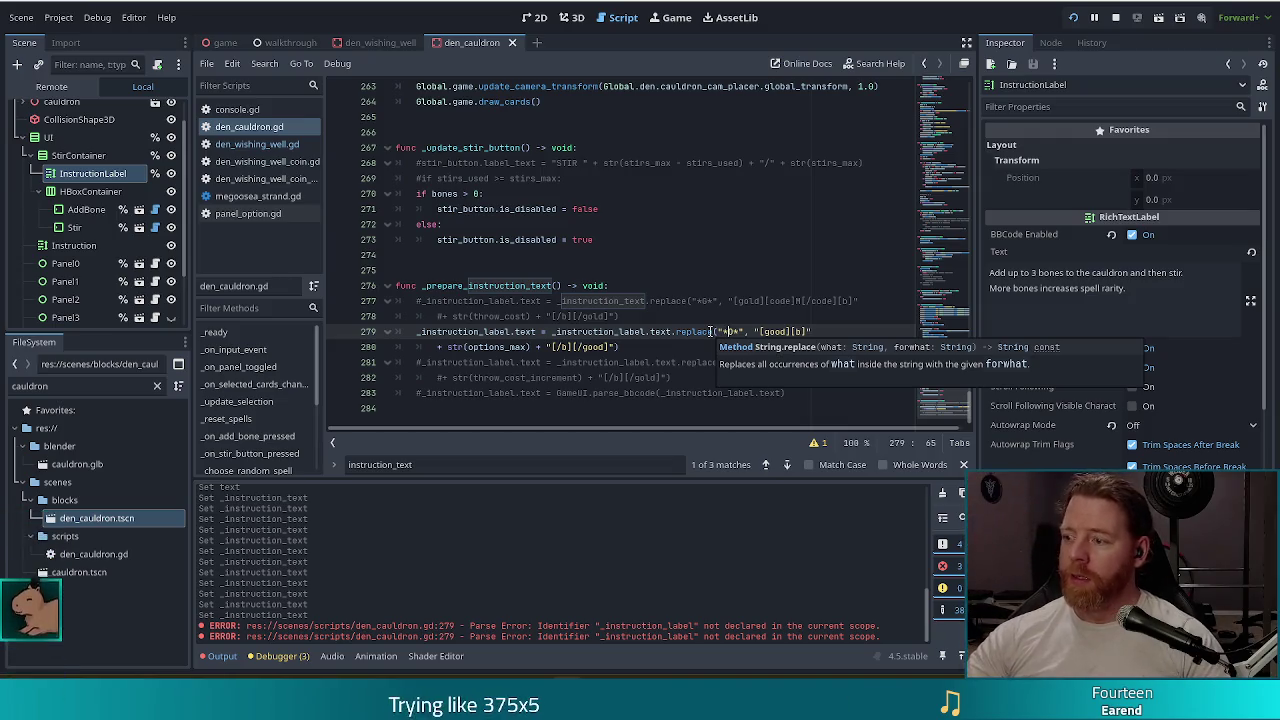
click(650, 343)
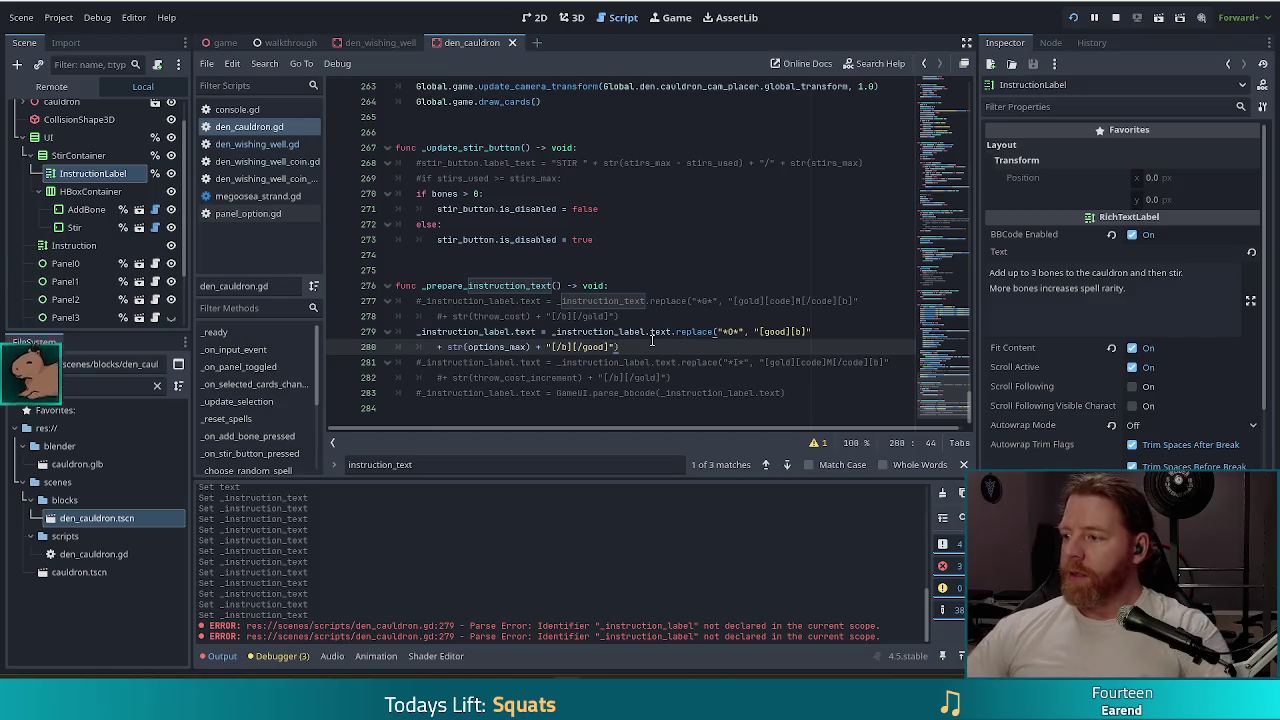
click(714, 281)
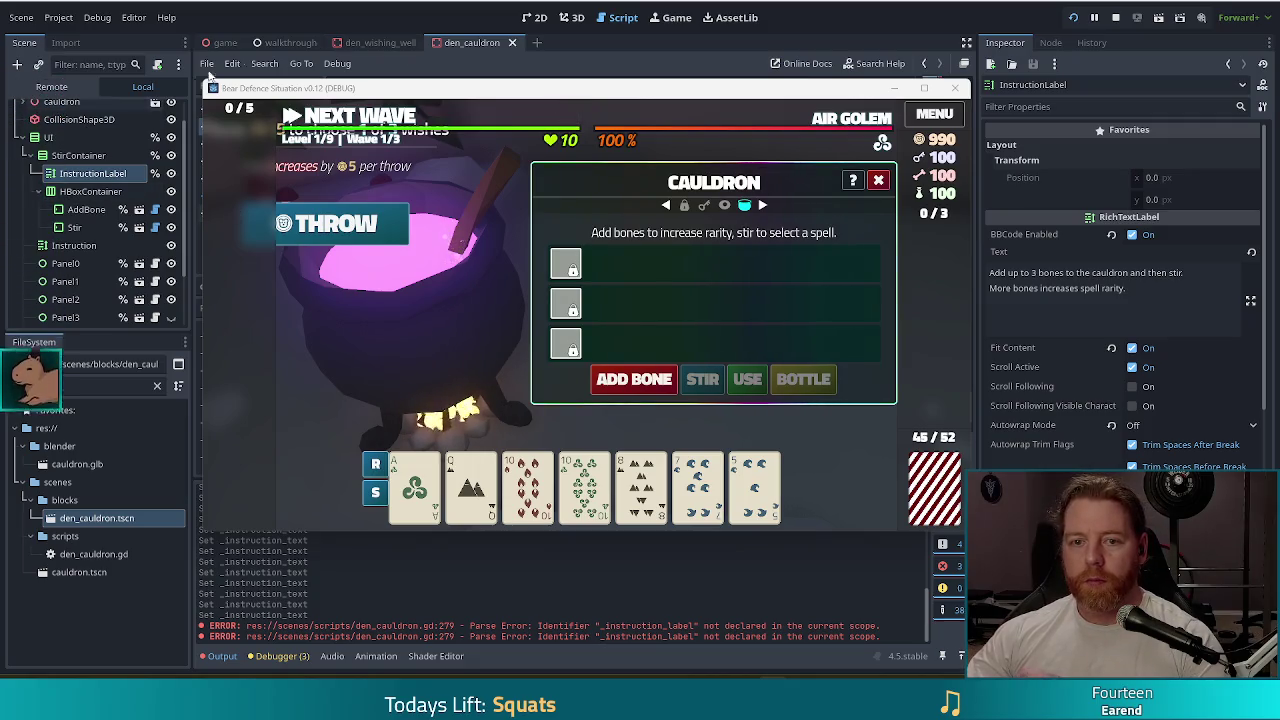
- Bring the Godot editor back in front of the running game window
click(380, 42)
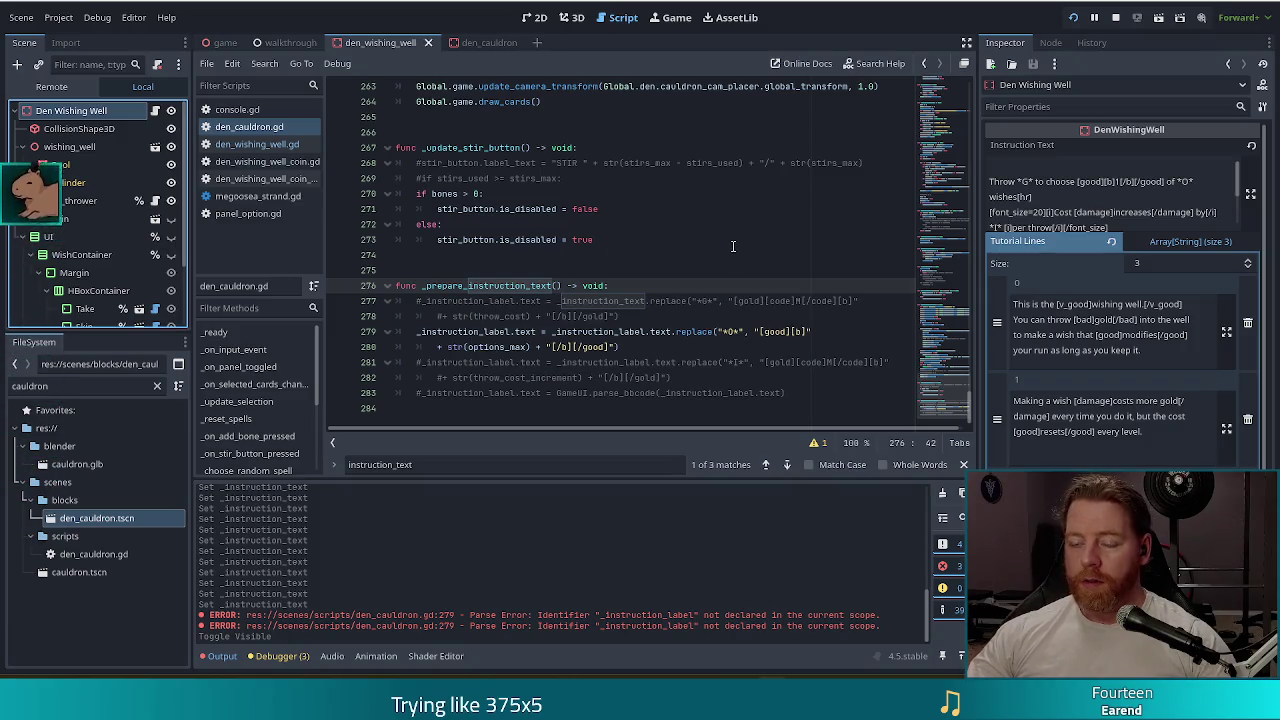
- Stop the debug run and return to the den_cauldron scene's InstructionLabel text
key(alt+Tab)
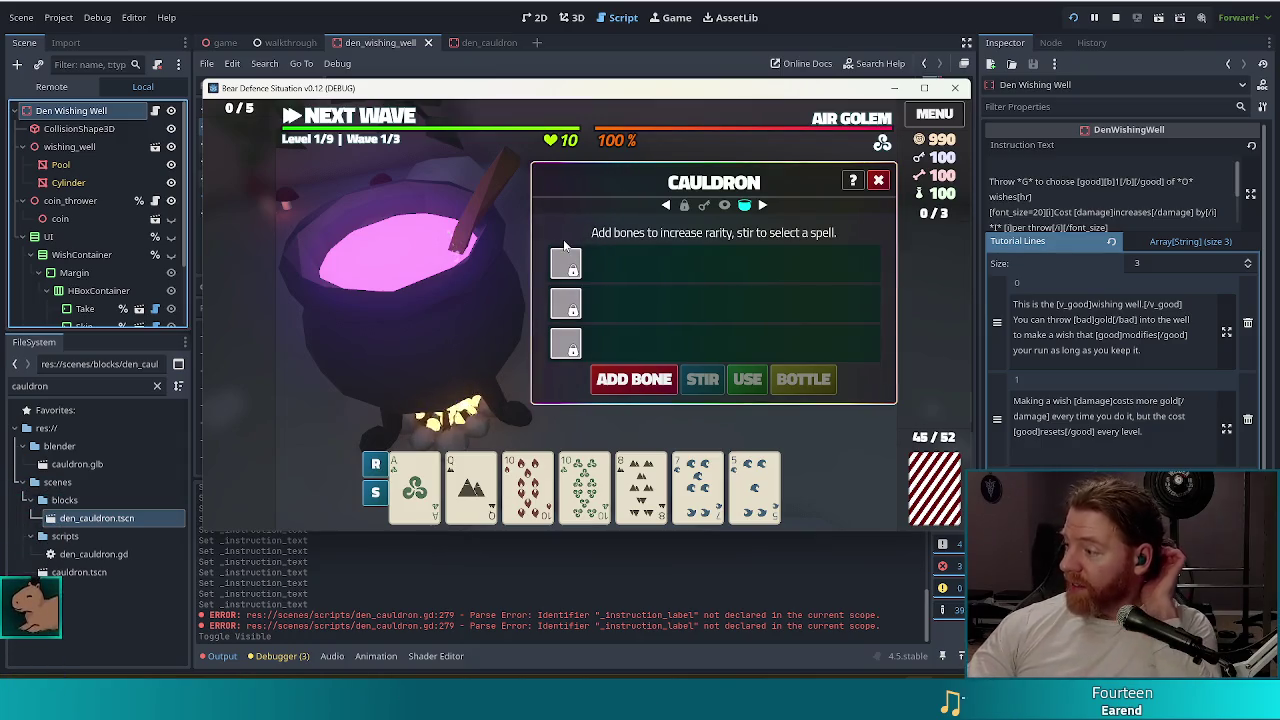
click(1115, 17)
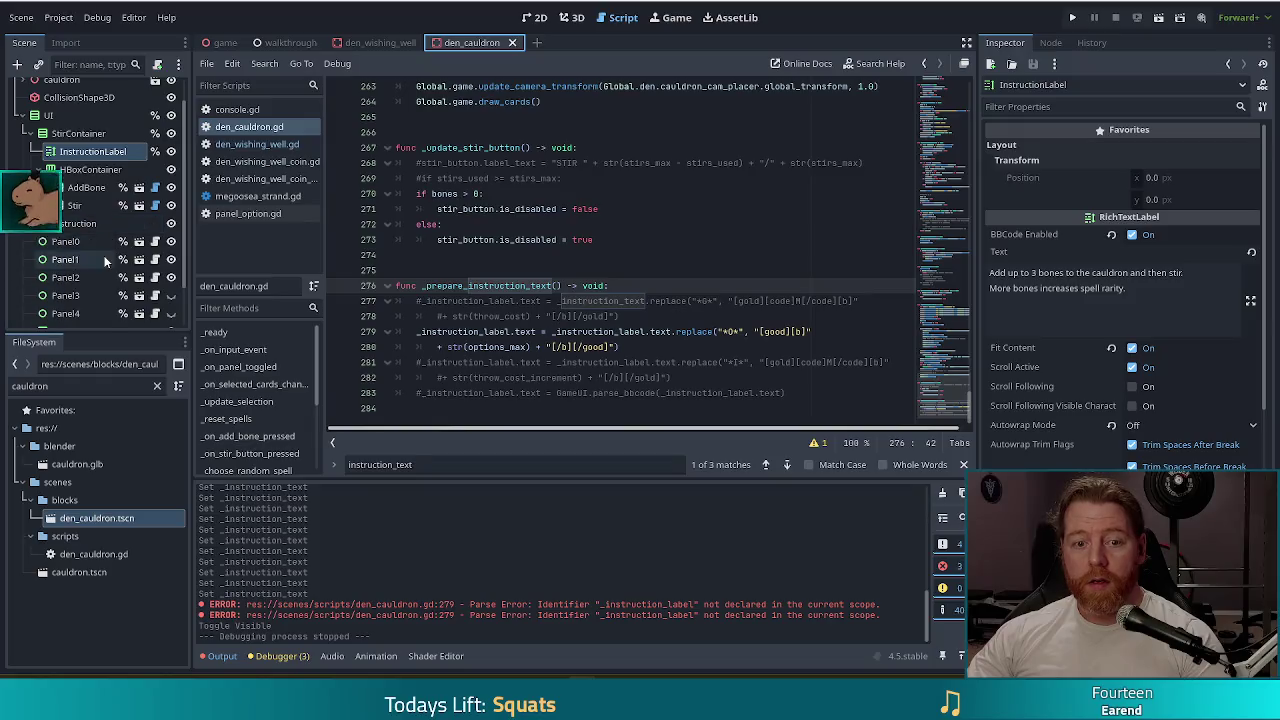
scroll(105, 261, up, 2)
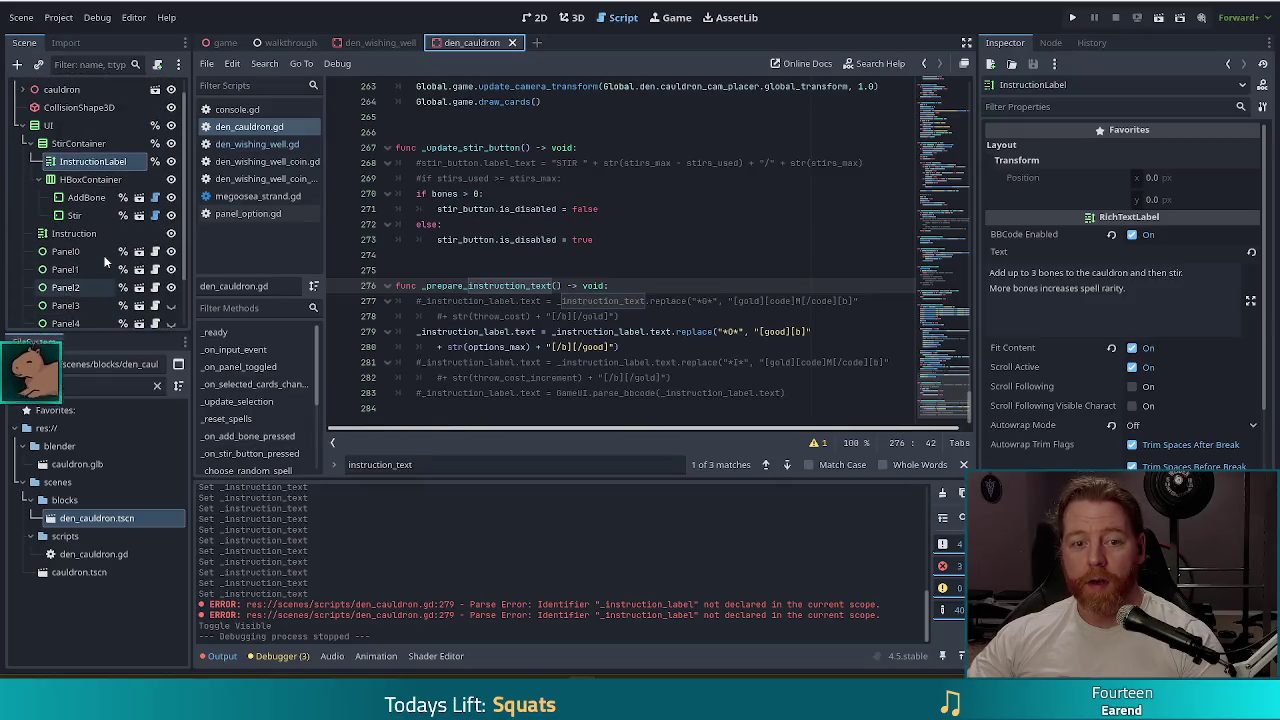
scroll(115, 262, down, 2)
scroll(119, 262, up, 2)
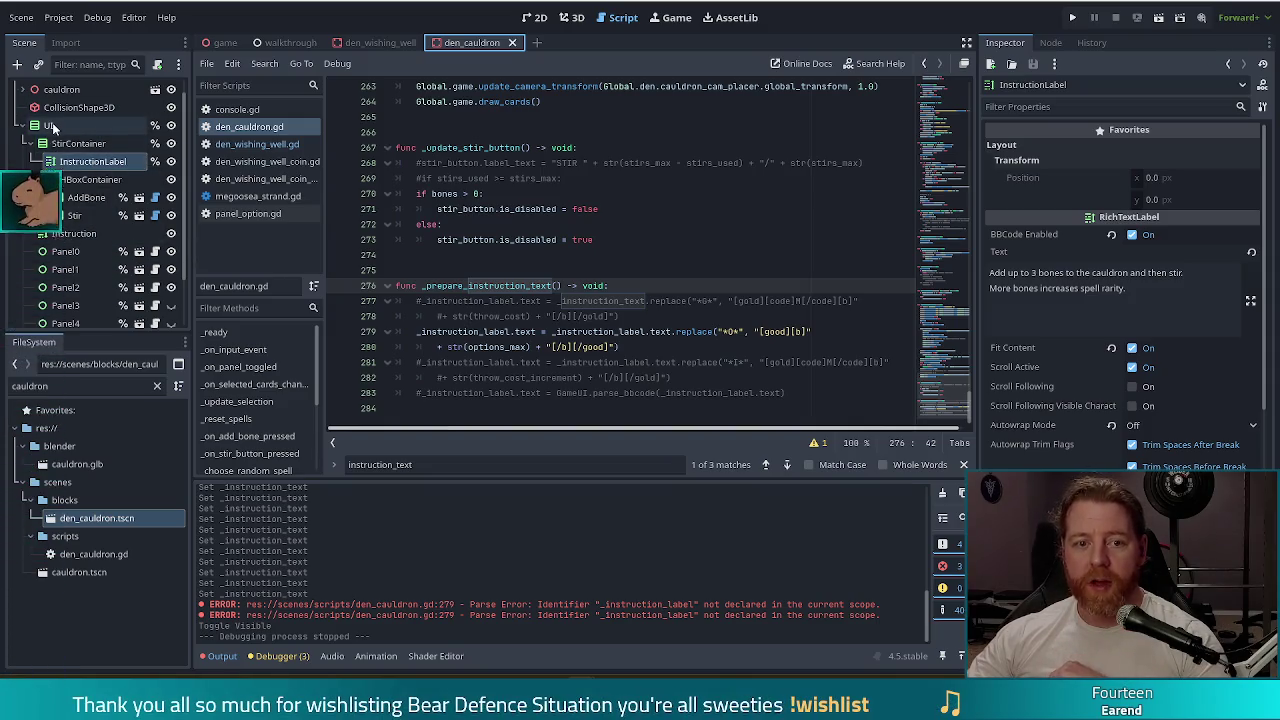
- Add a VBoxContainer under UI and move the Instruction through Bottle nodes into it
click(48, 125)
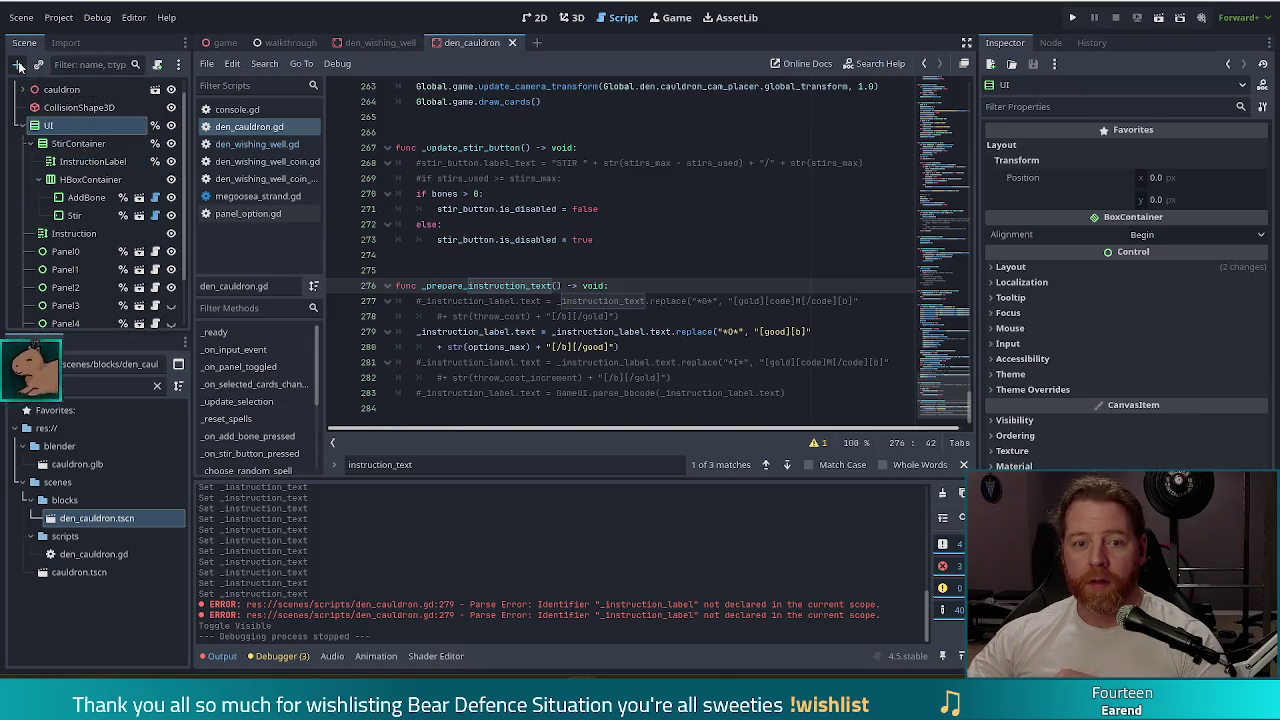
click(17, 65)
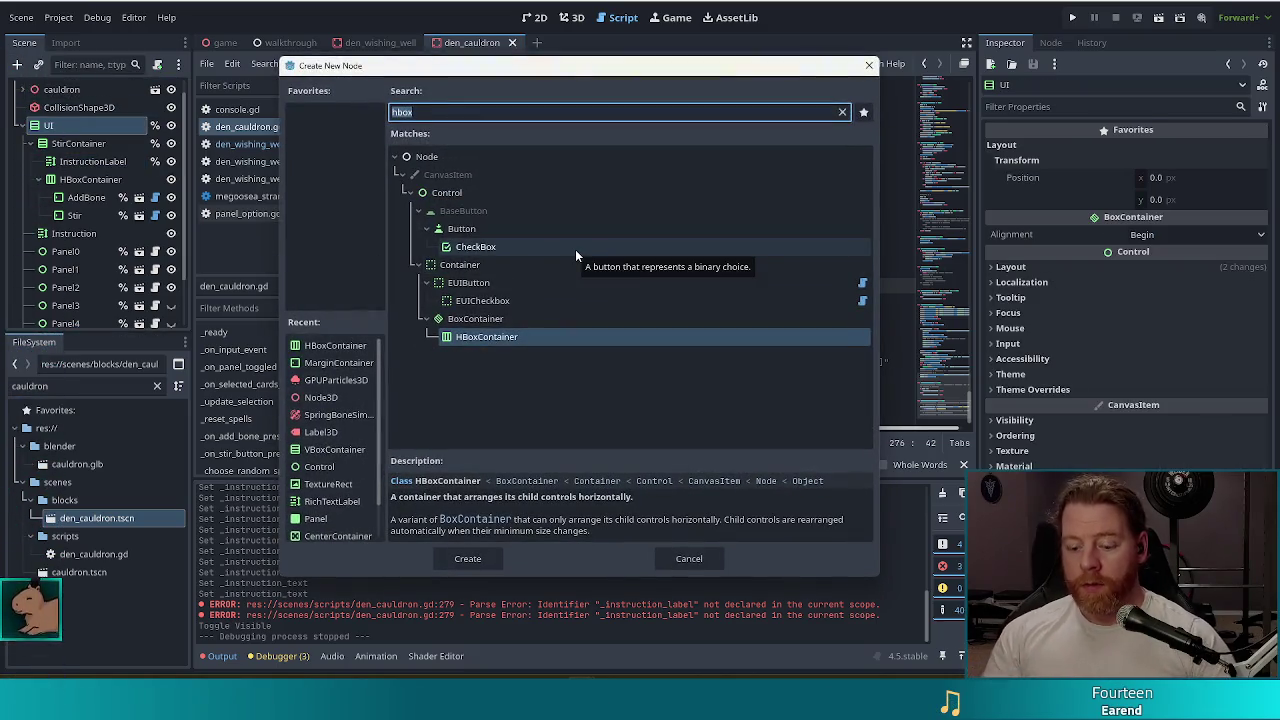
text(vbox)
double_click(515, 247)
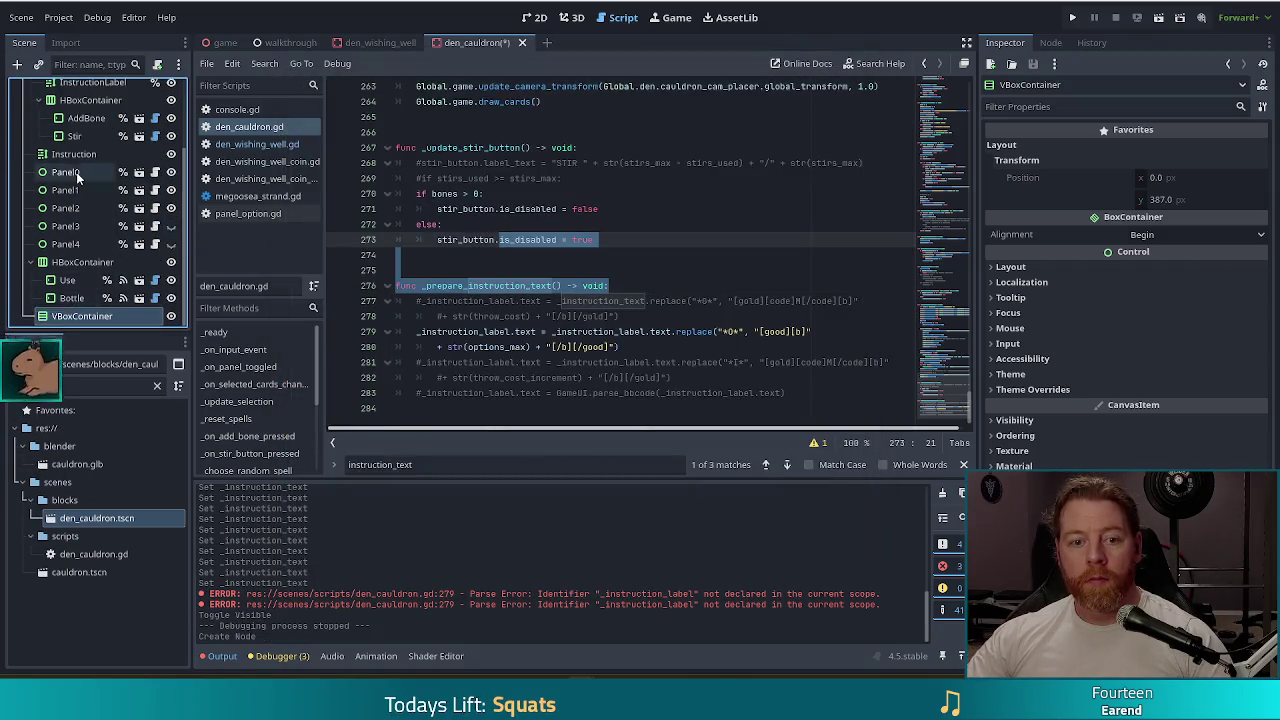
click(74, 154)
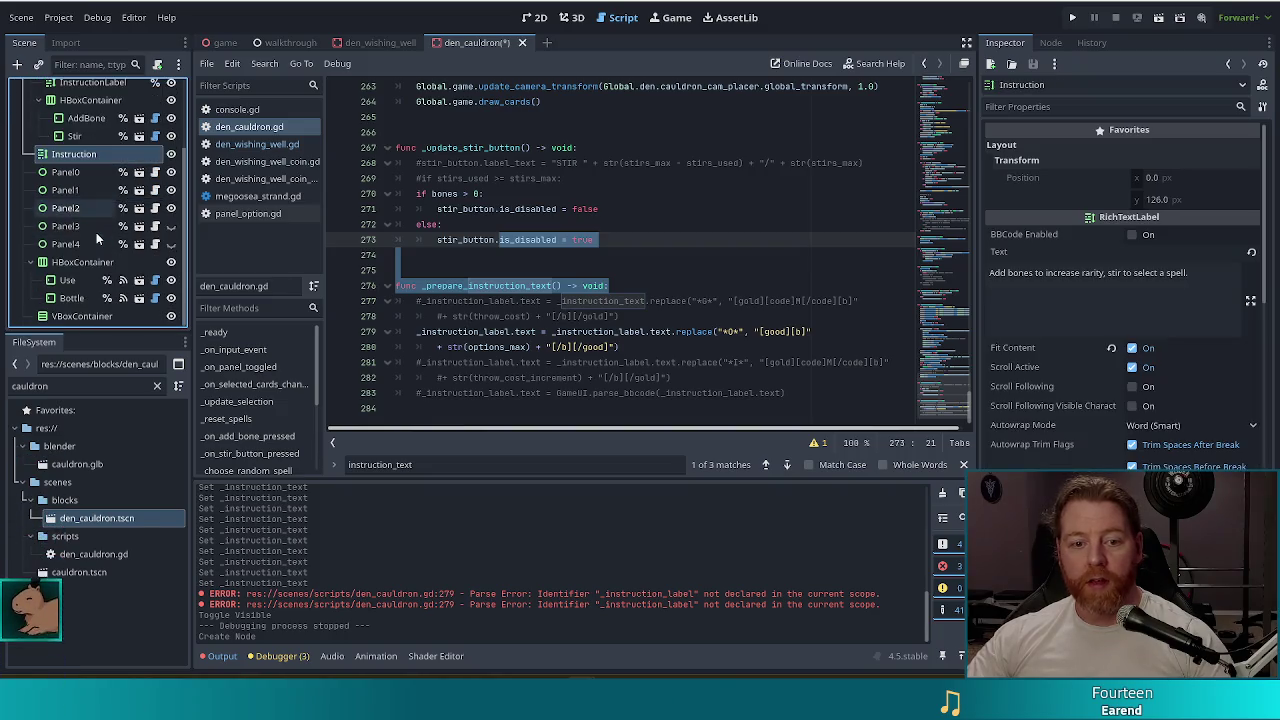
shift+click(71, 298)
mouse_move(65, 160)
mouse_down()
mouse_move(63, 58)
mouse_move(72, 316)
mouse_up()
- Rename the container SpellContainer, give it a unique name, hide it, save, and run
click(78, 159)
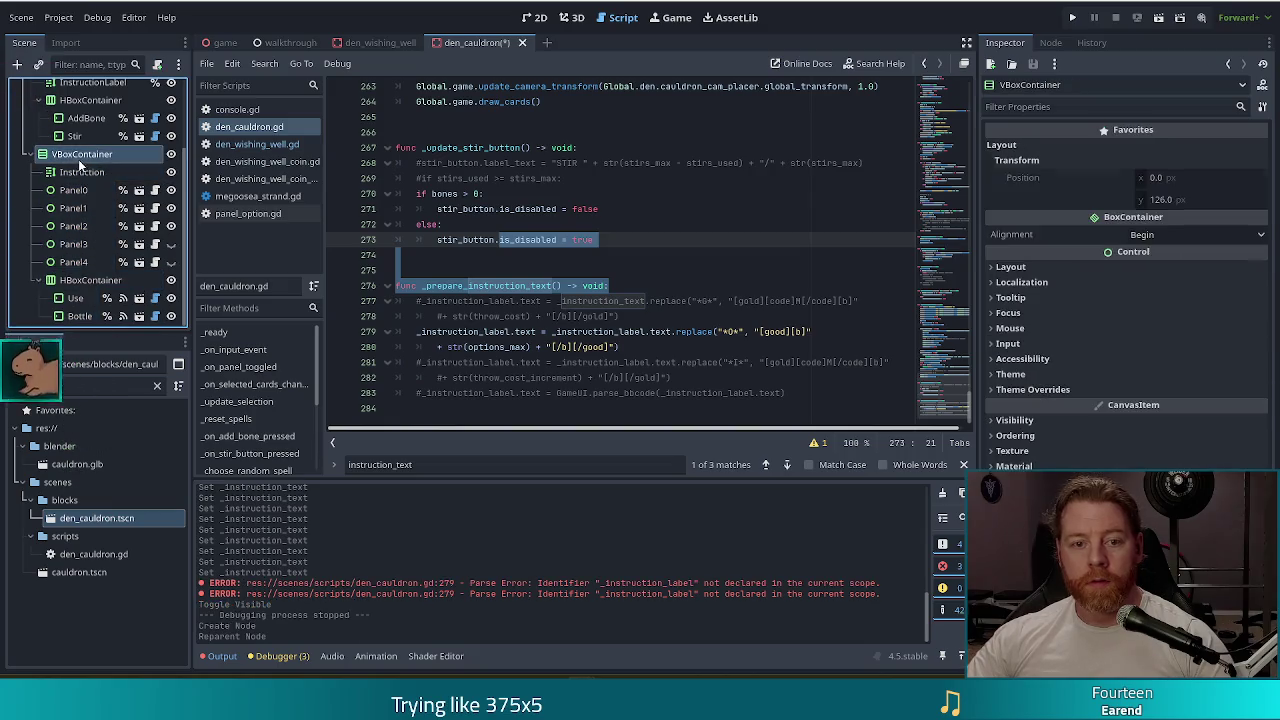
key(F2)
text(Se)
text(pellContainer)
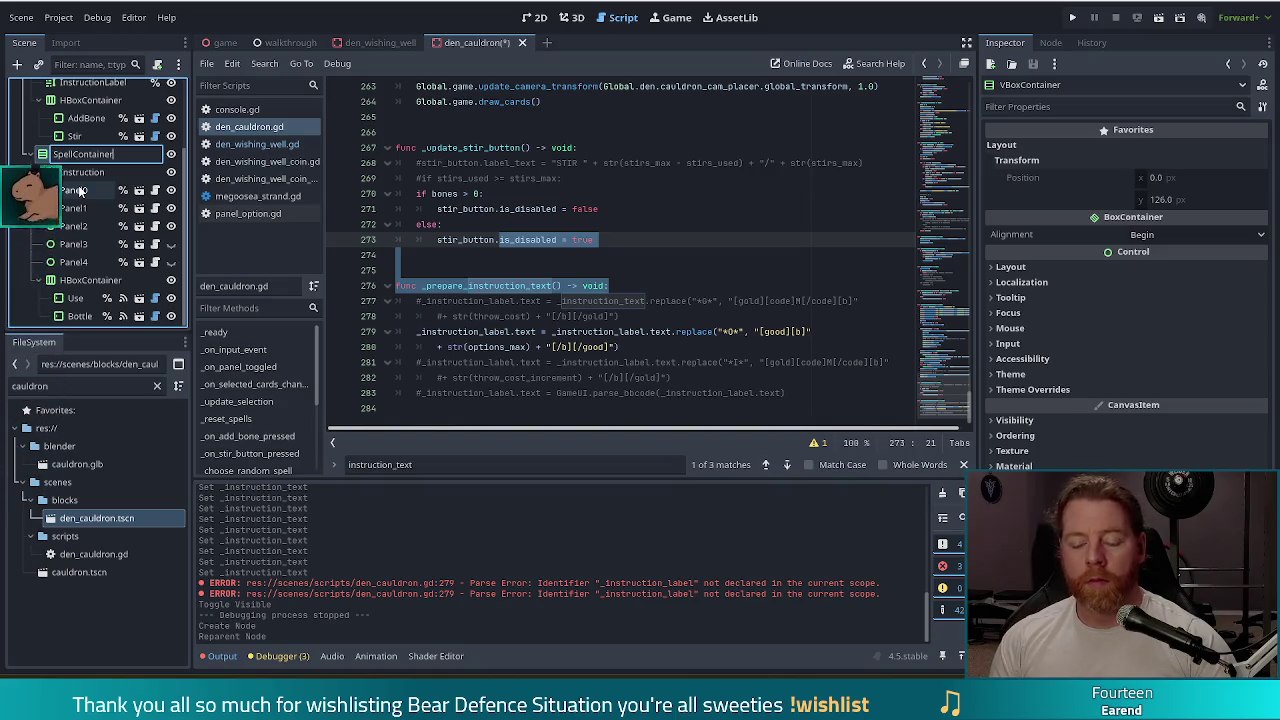
key(Return)
right_click(78, 156)
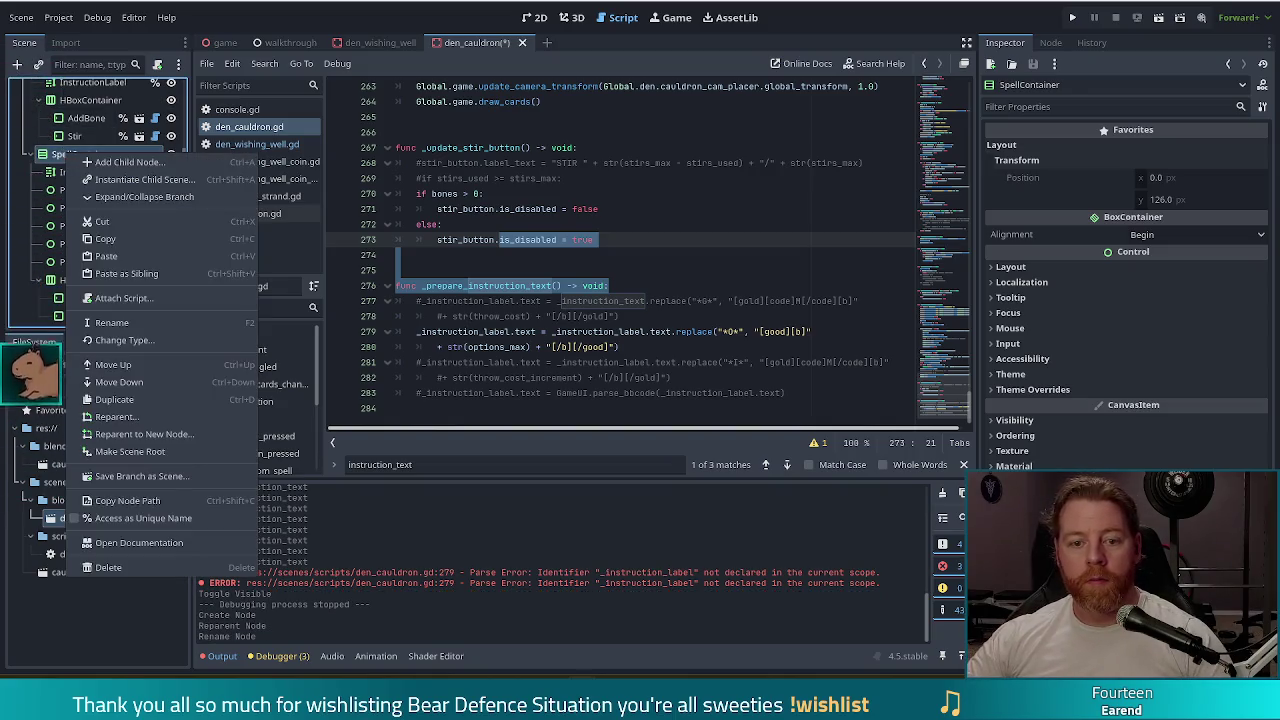
click(141, 519)
click(171, 154)
scroll(121, 247, up, 3)
key(ctrl+s)
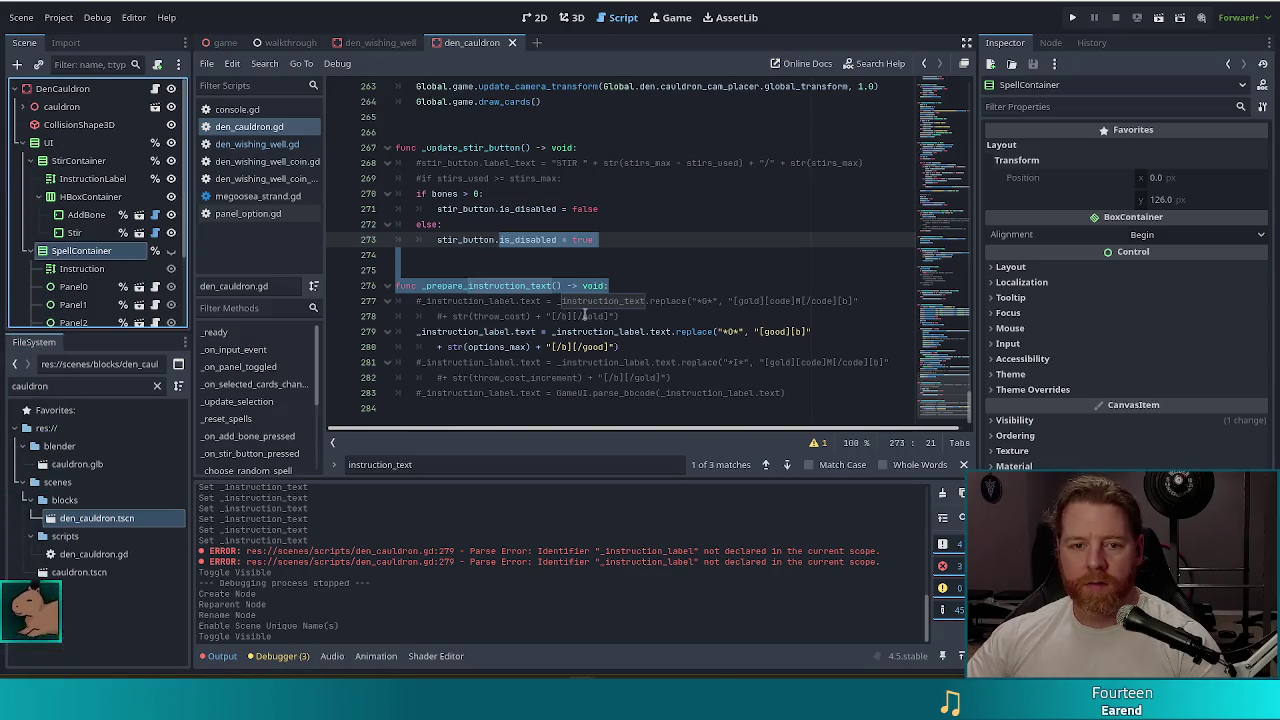
key(F5)
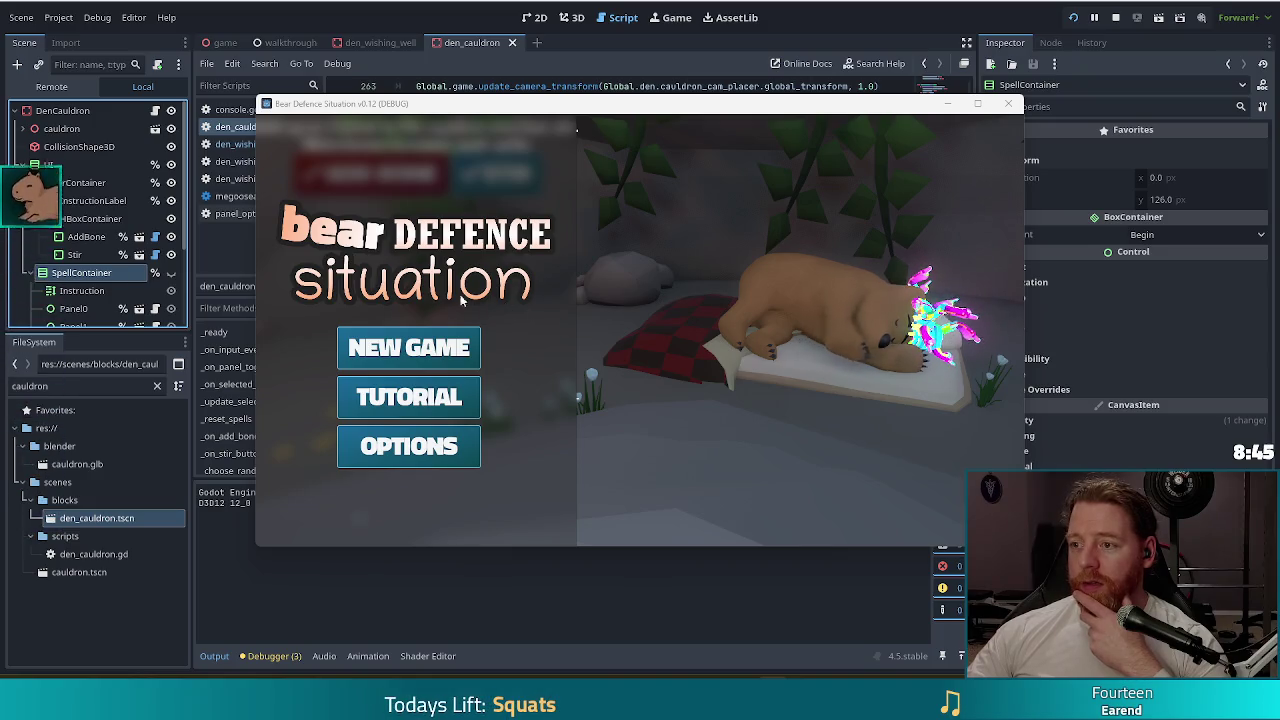
- Stop the running game and close its window
click(1116, 22)
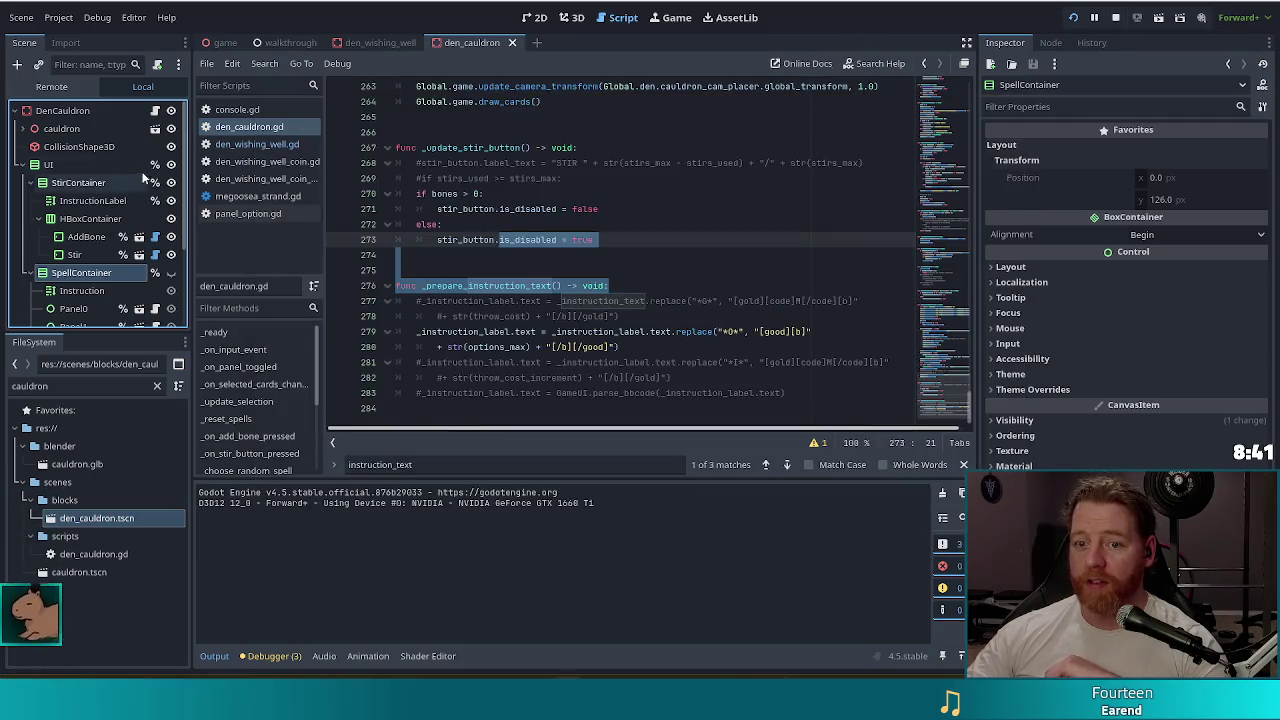
- Filter the FileSystem for 'wish' and open wish.gd
click(62, 390)
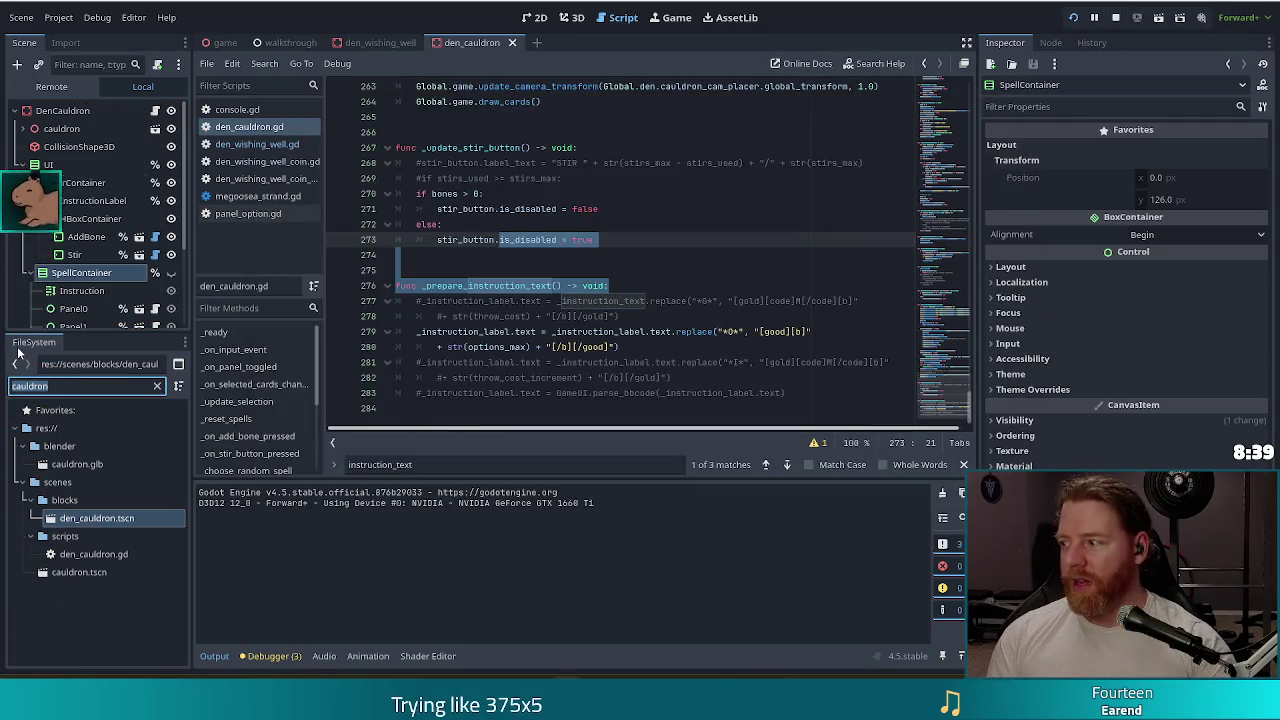
text(wish)
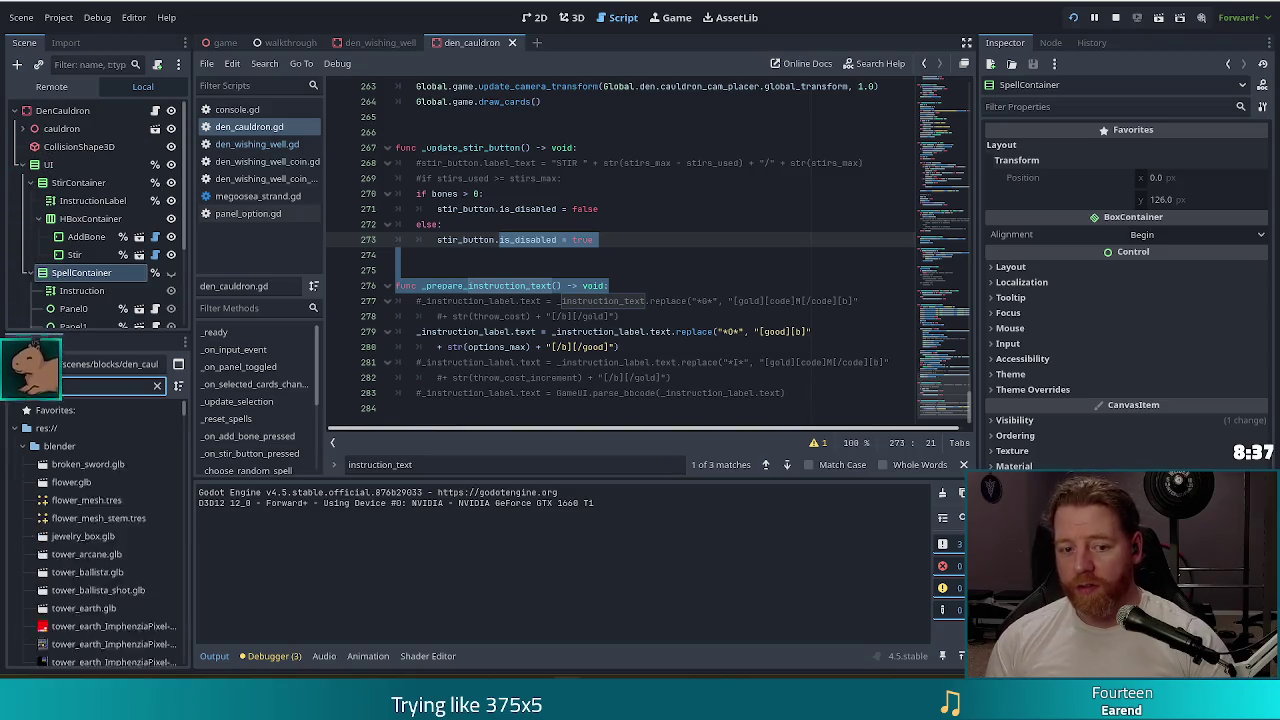
scroll(105, 572, down, 3)
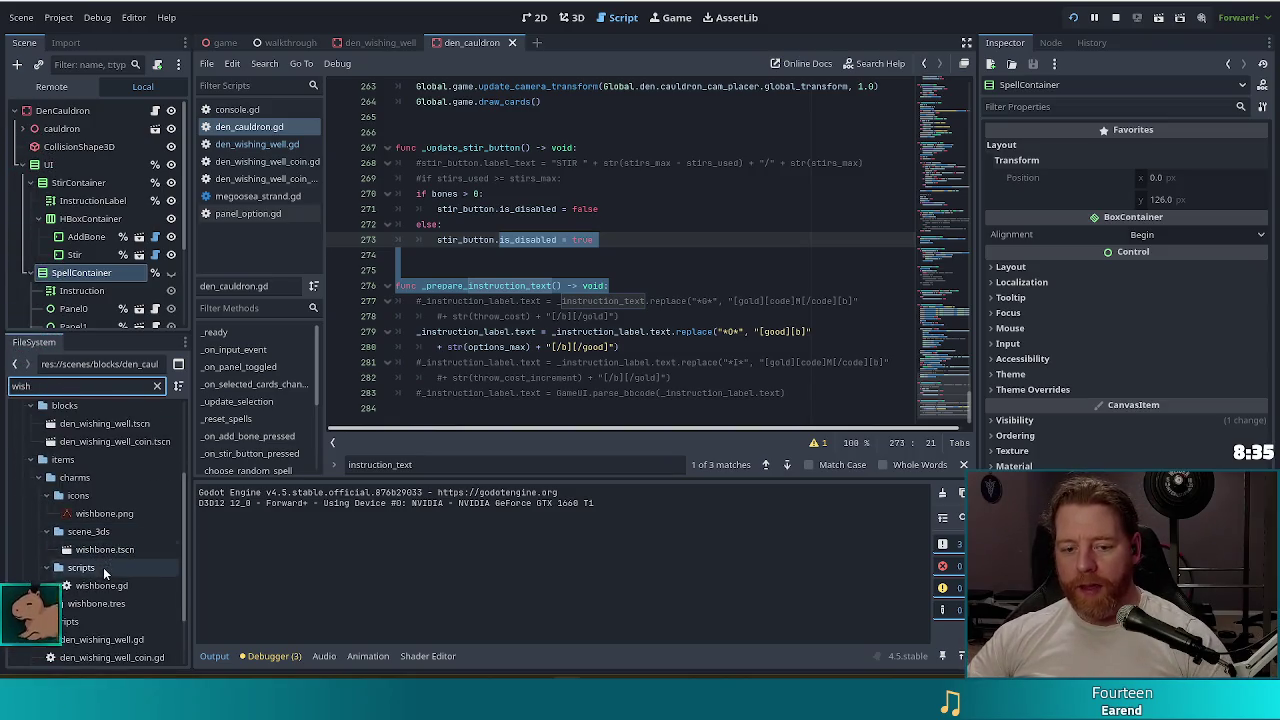
scroll(127, 596, down, 2)
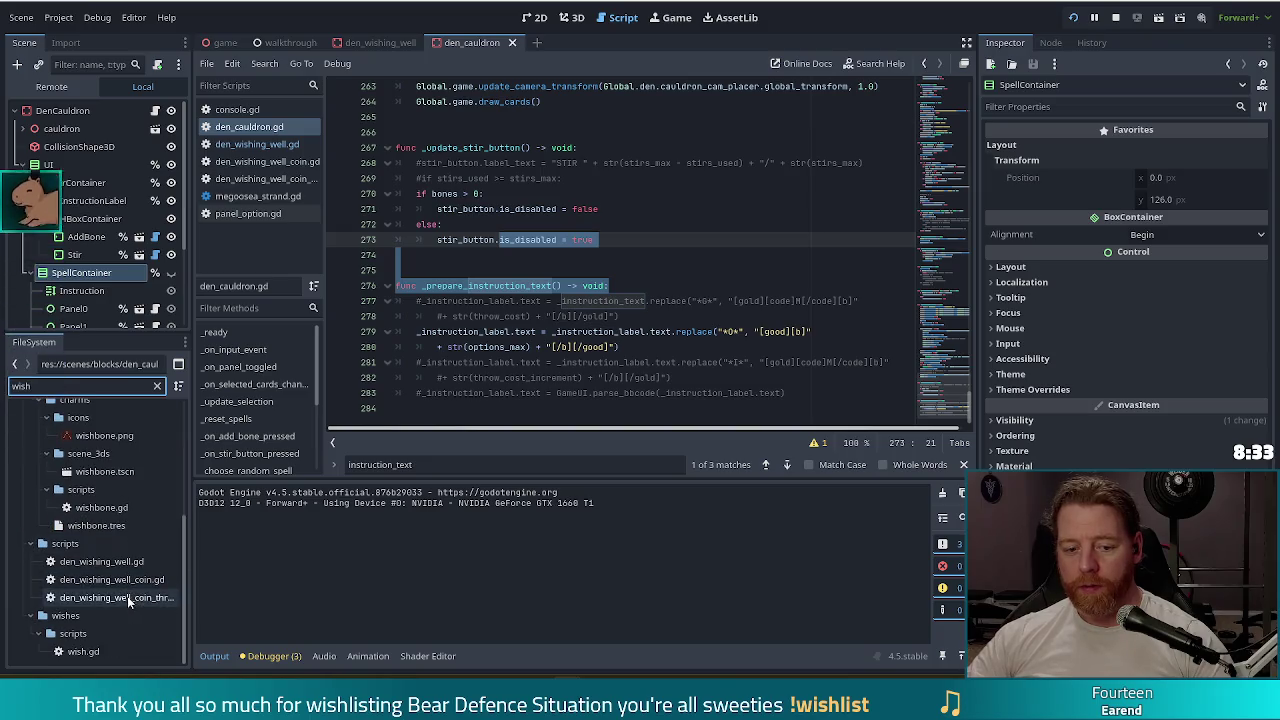
double_click(82, 652)
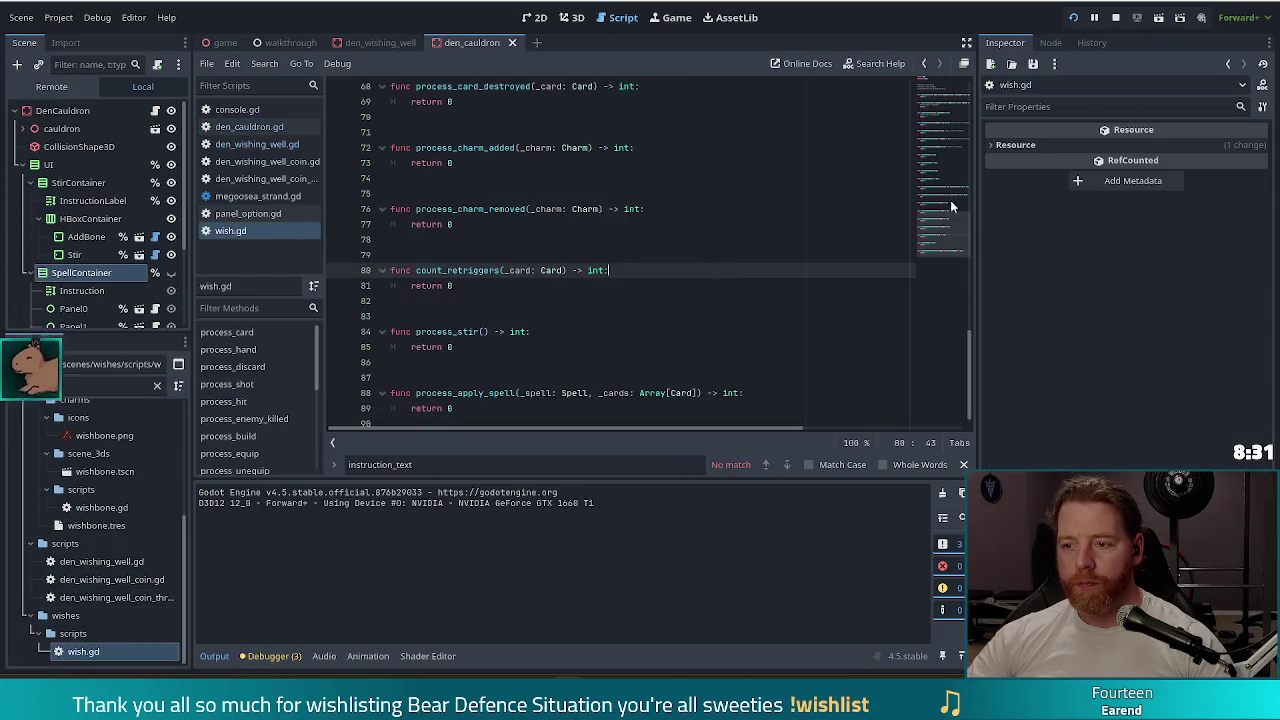
drag(944, 178, 944, 96)
- Read through wish.gd from the description export down to process_apply_spell
click(583, 177)
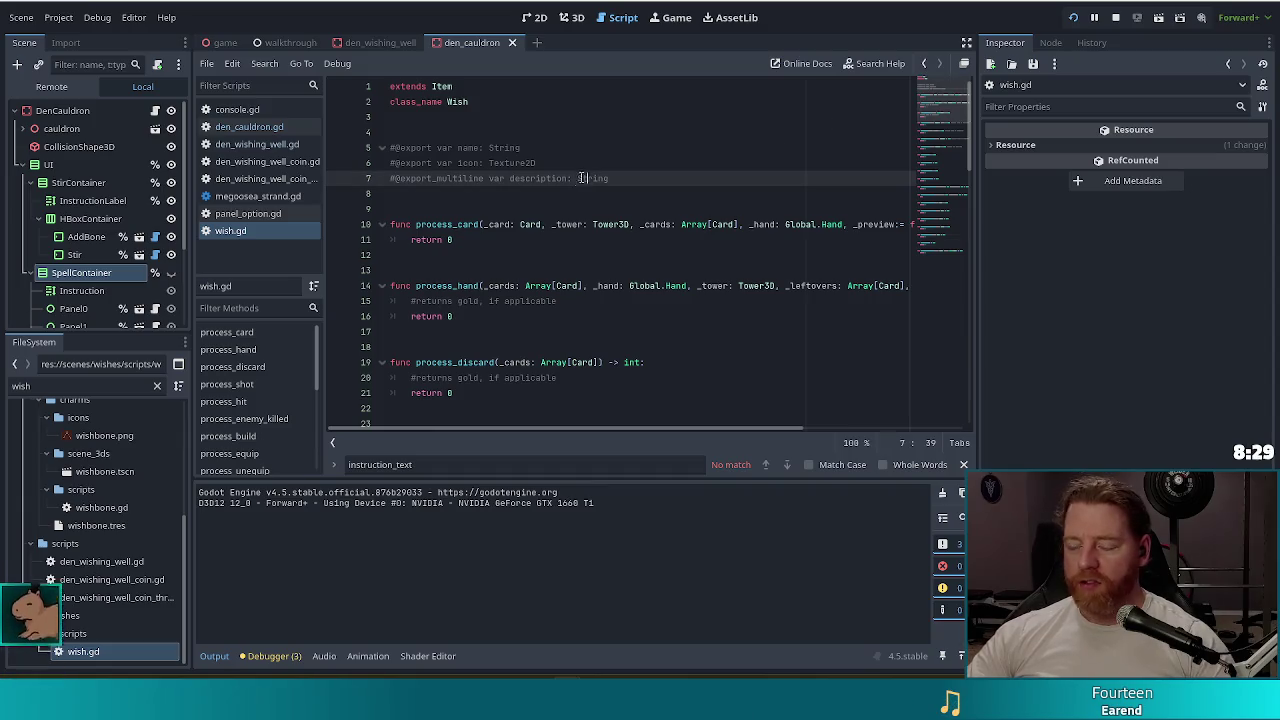
click(525, 238)
scroll(510, 236, down, 3)
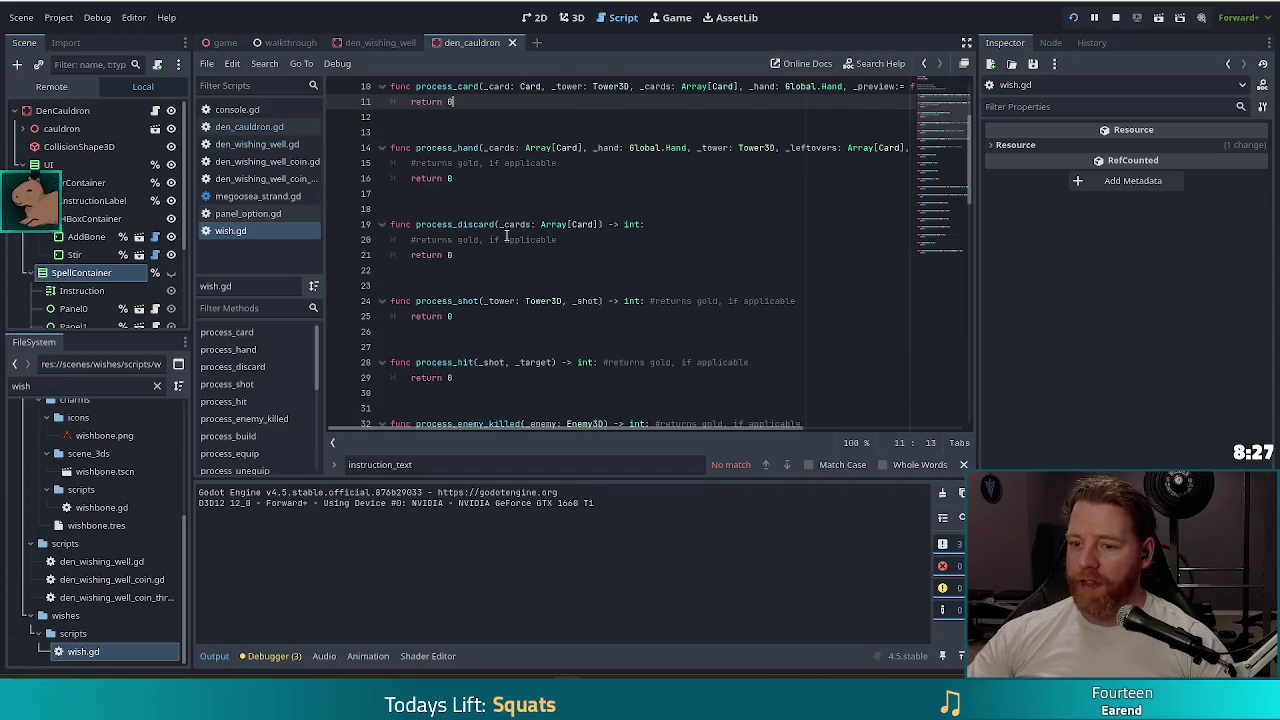
scroll(515, 235, down, 10)
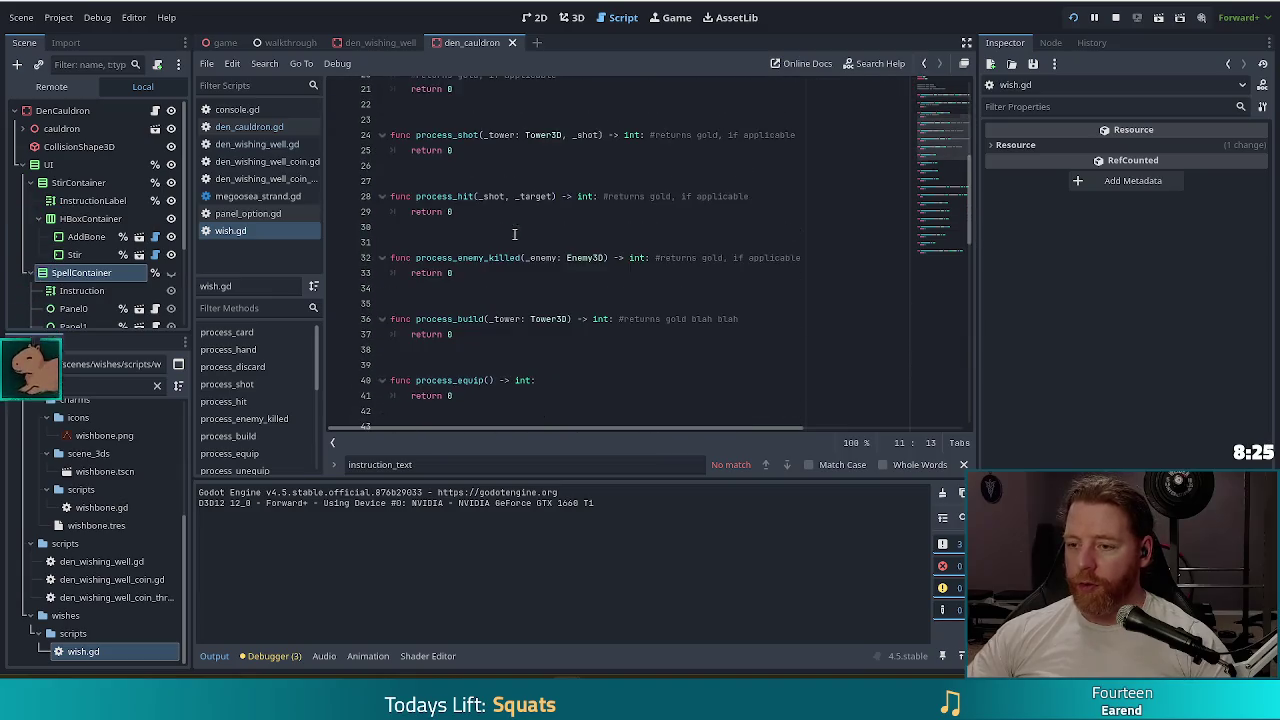
drag(945, 192, 938, 234)
click(498, 364)
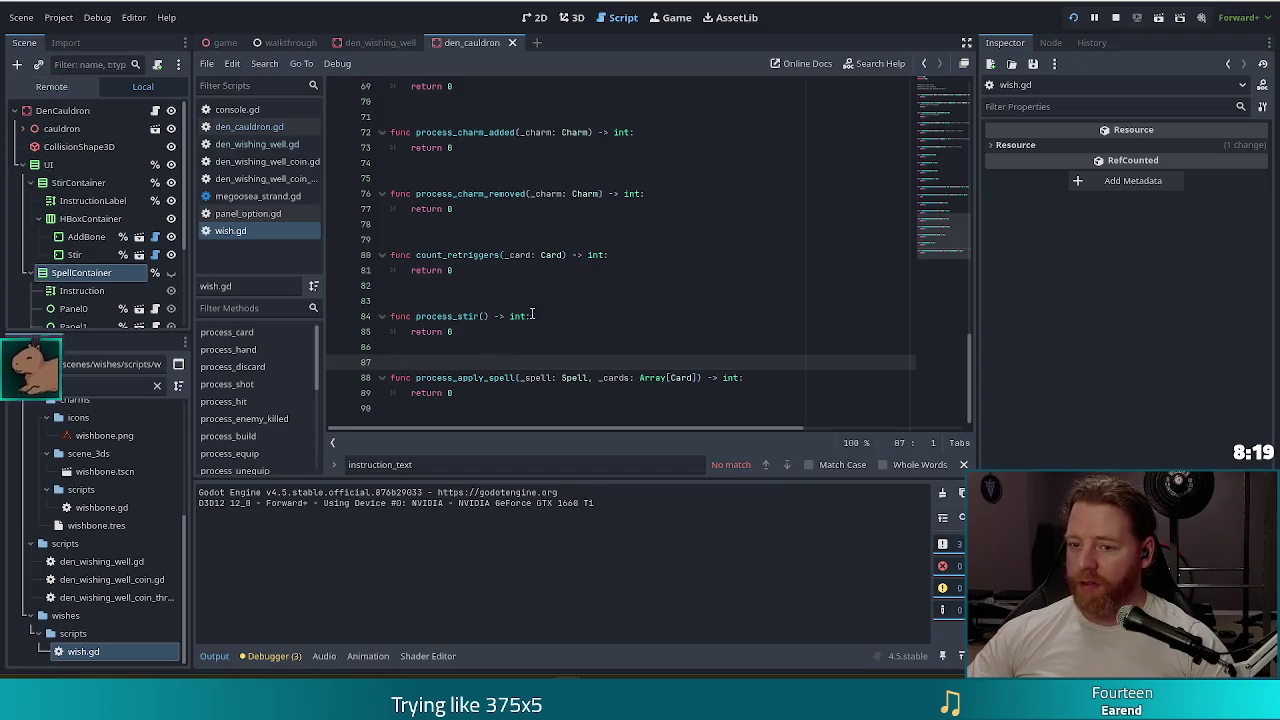
click(556, 378)
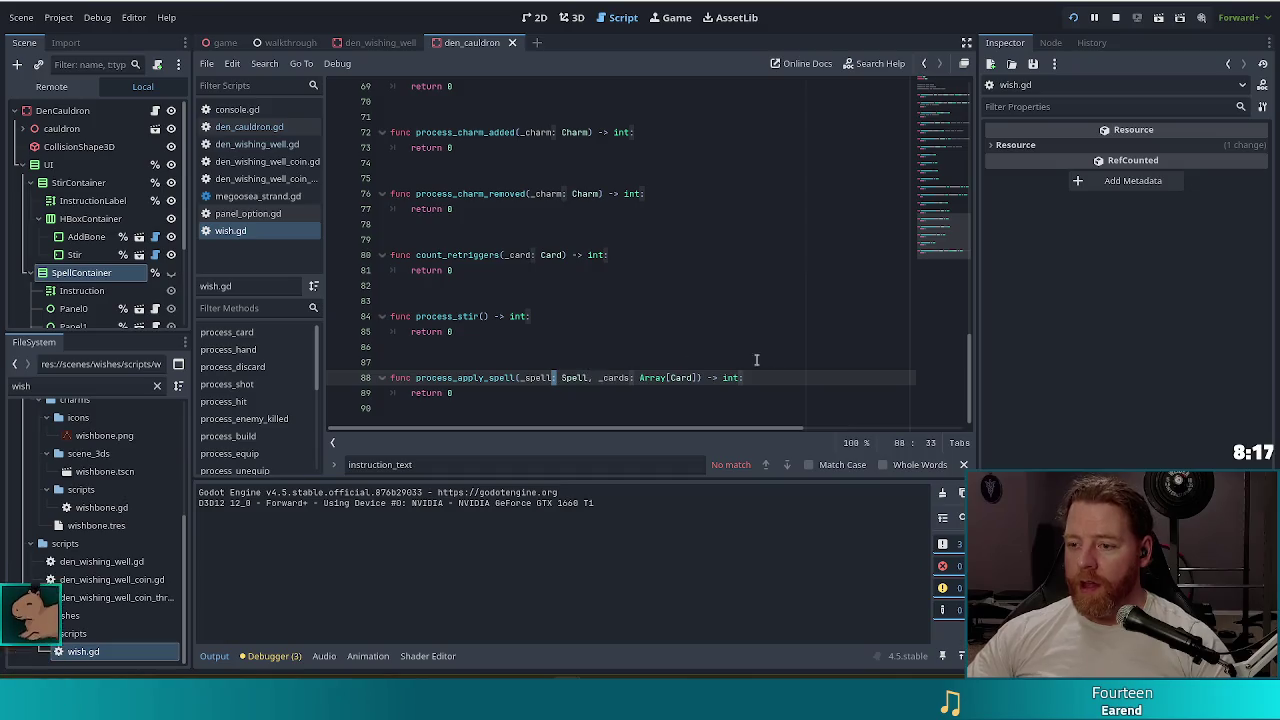
- Review the top of wish.gd around process_card, then close the script
scroll(952, 192, up, 7)
drag(952, 192, 955, 97)
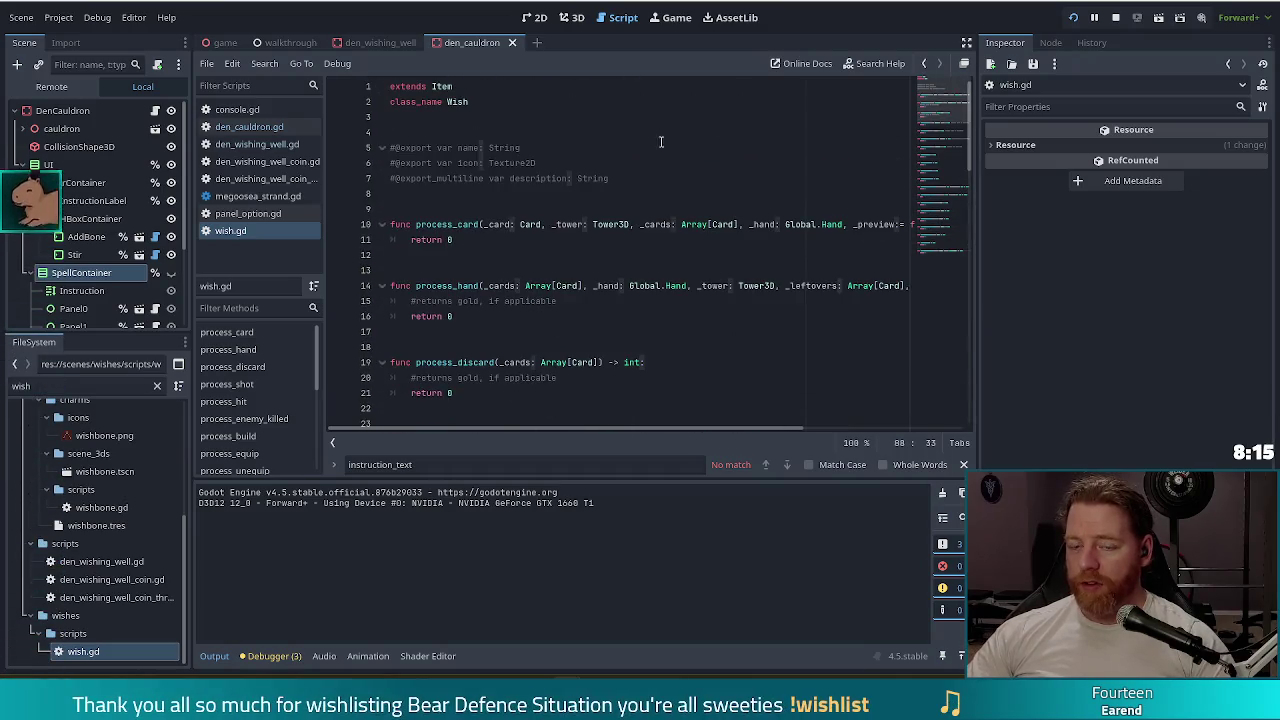
click(580, 195)
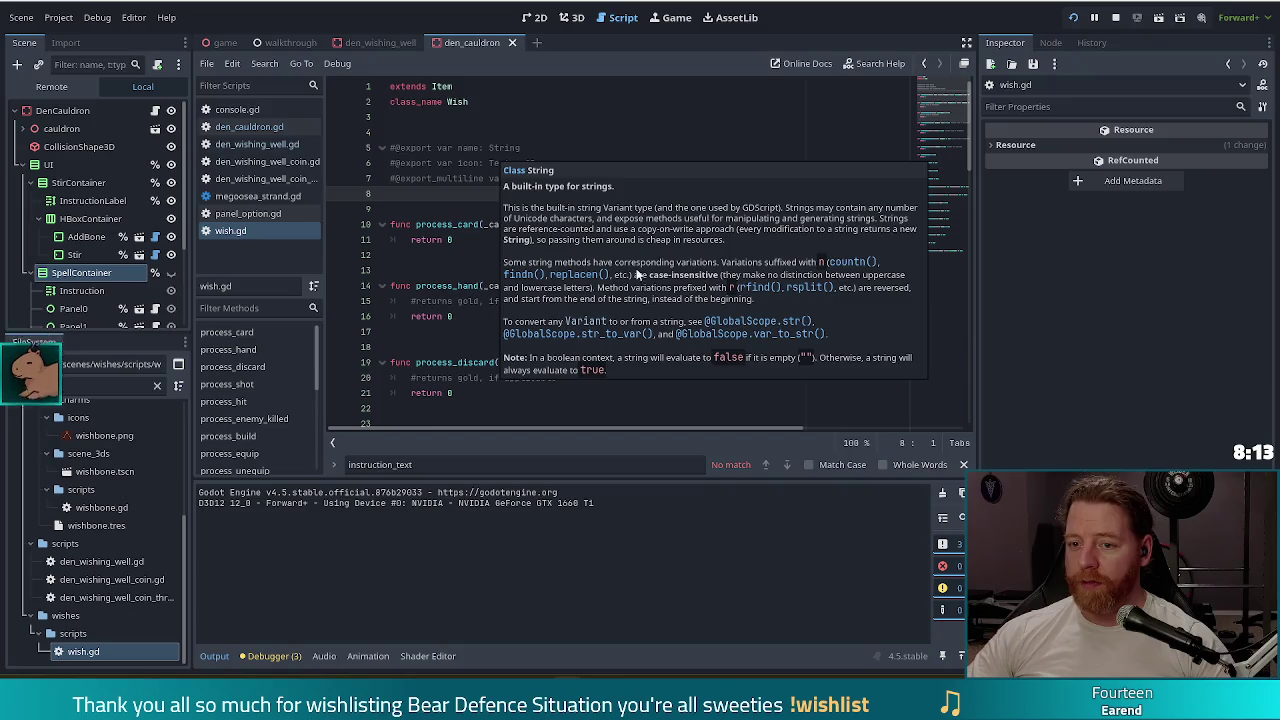
click(470, 238)
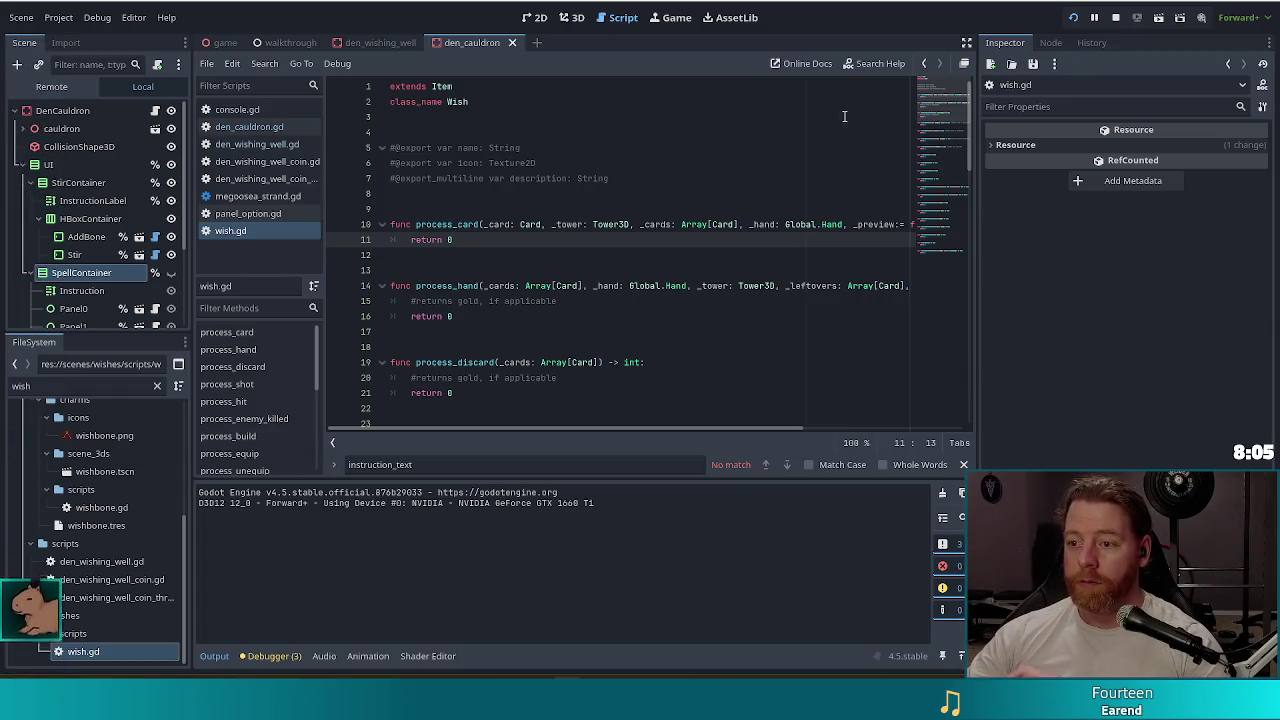
scroll(720, 150, down, 1)
scroll(650, 175, up, 1)
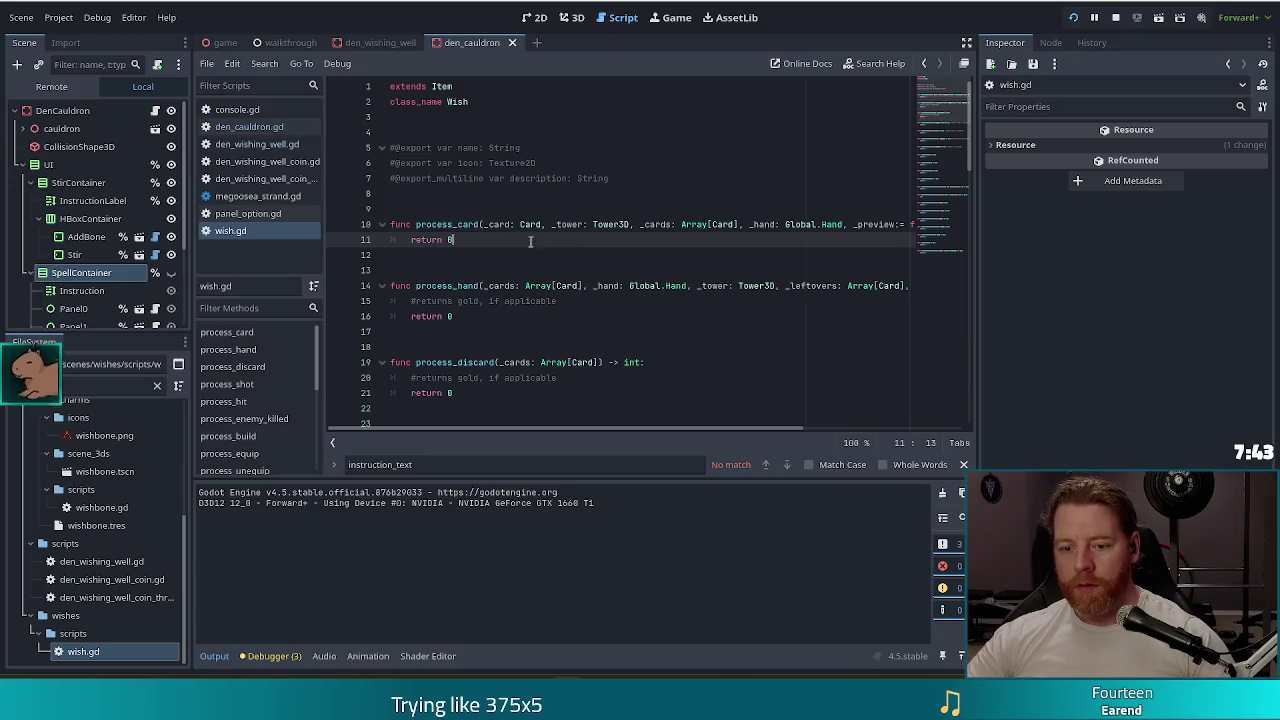
key(ctrl+w)
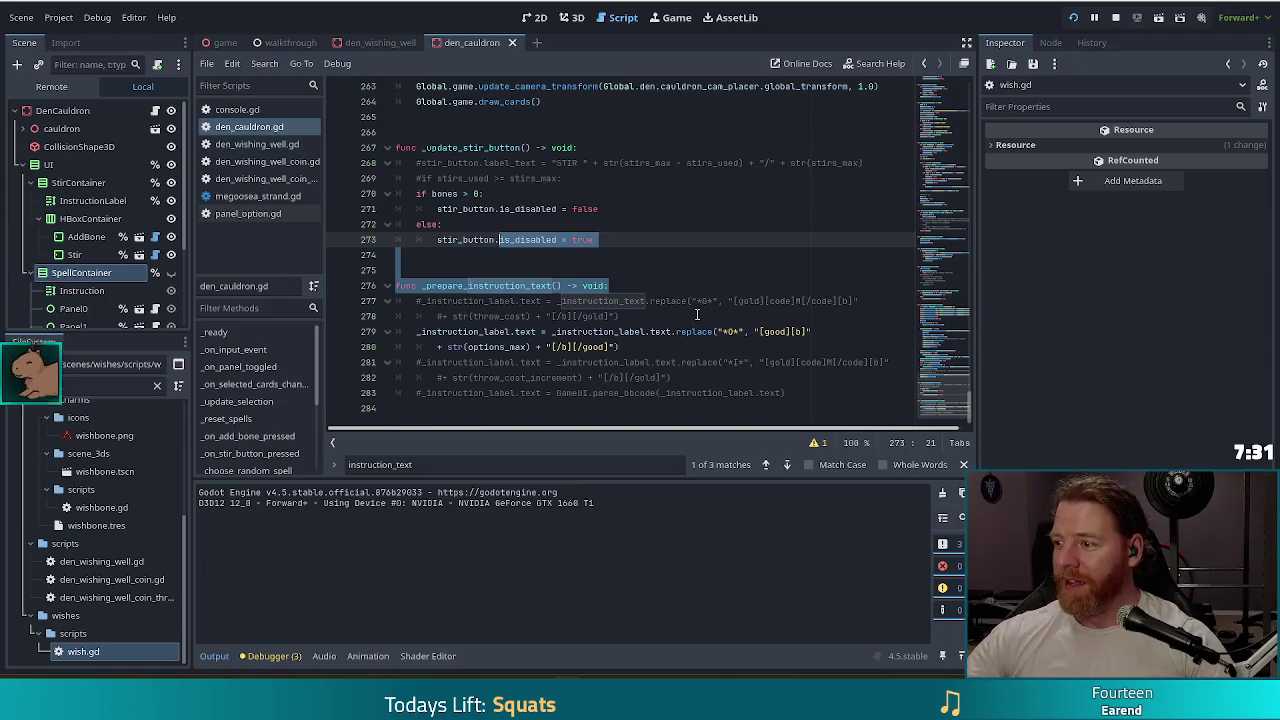
- Launch a debug run from den_cauldron.gd and start a New Game
click(625, 285)
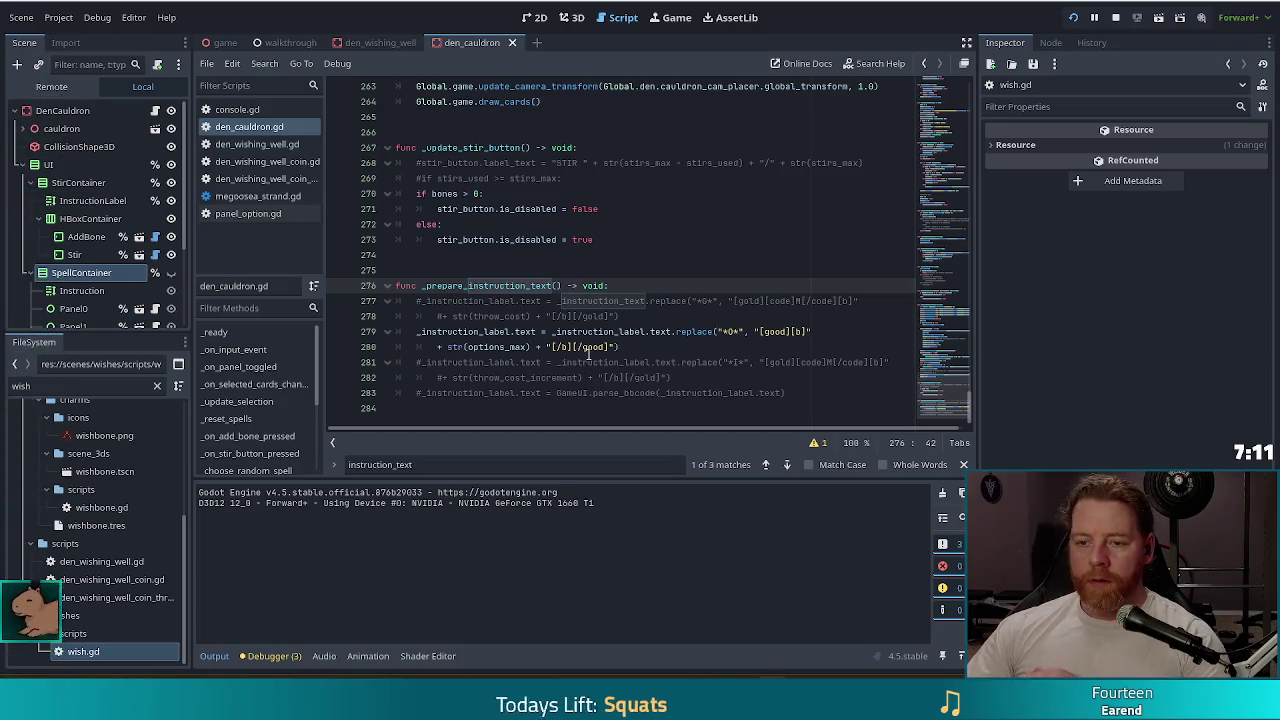
click(650, 347)
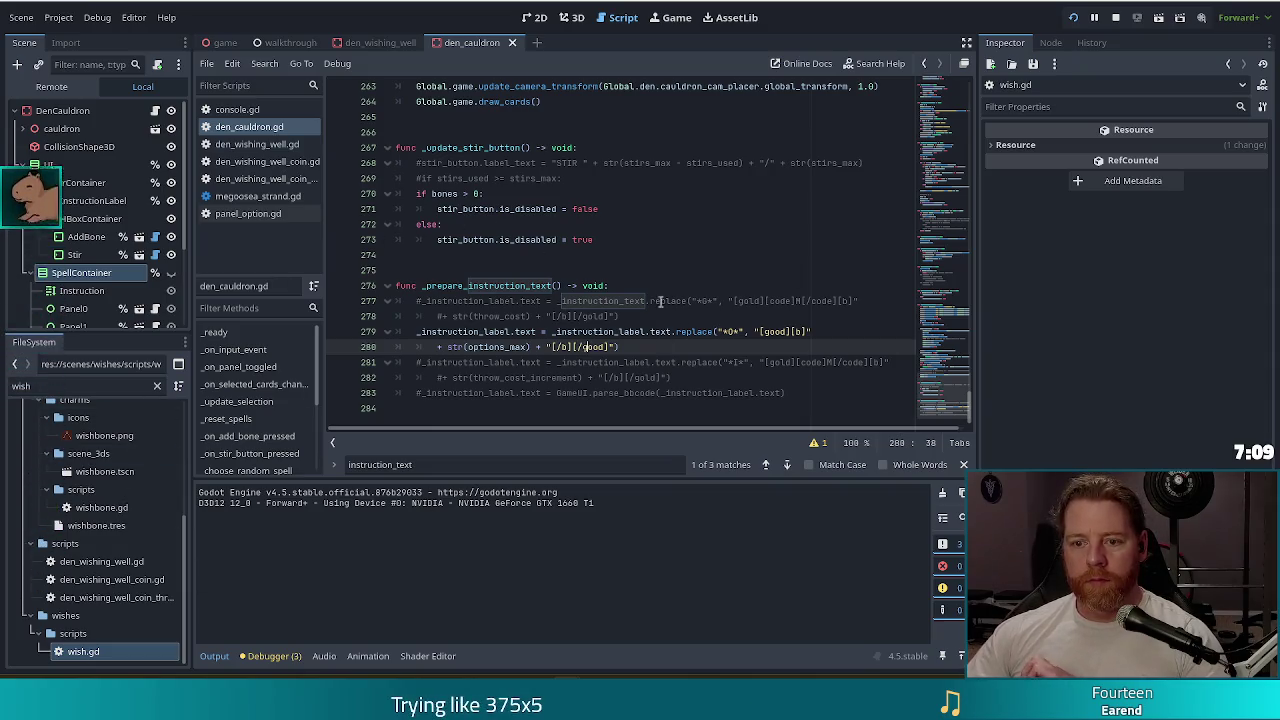
key(F5)
click(404, 349)
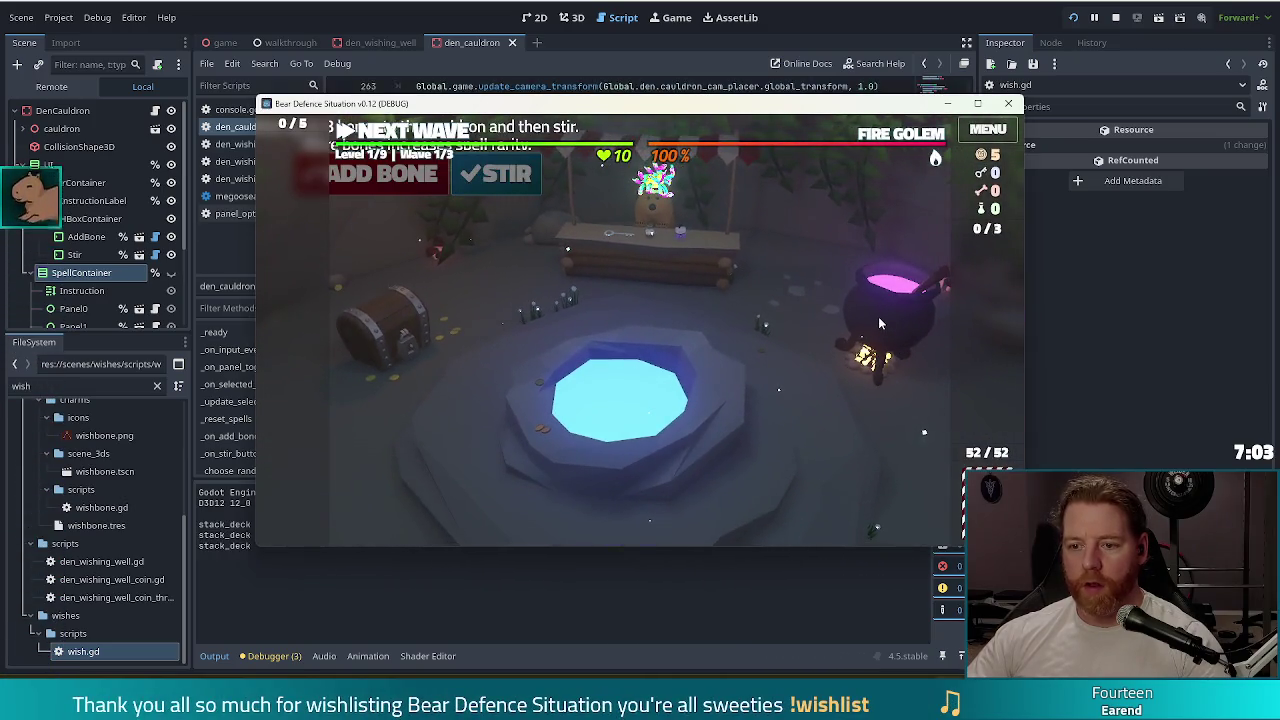
- Check the cauldron panel reads 'Add up to 3 bones to the cauldron and then stir.', then switch back
click(881, 327)
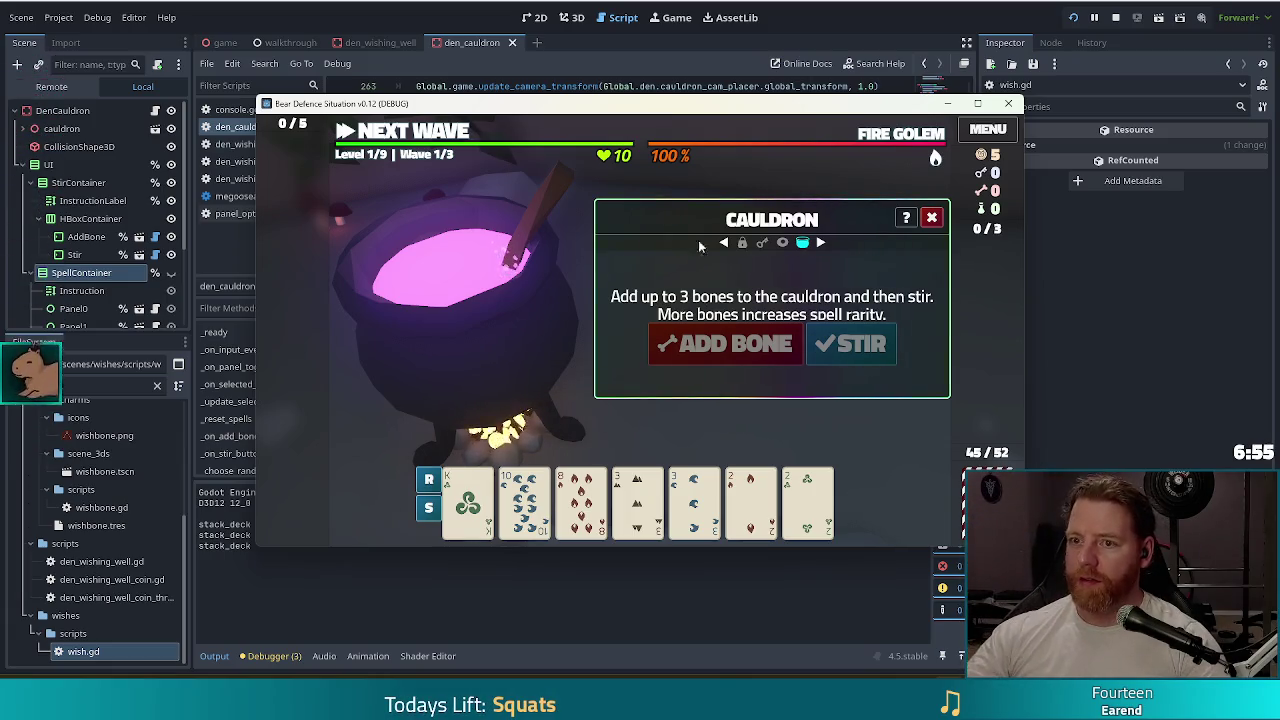
key(alt+Tab)
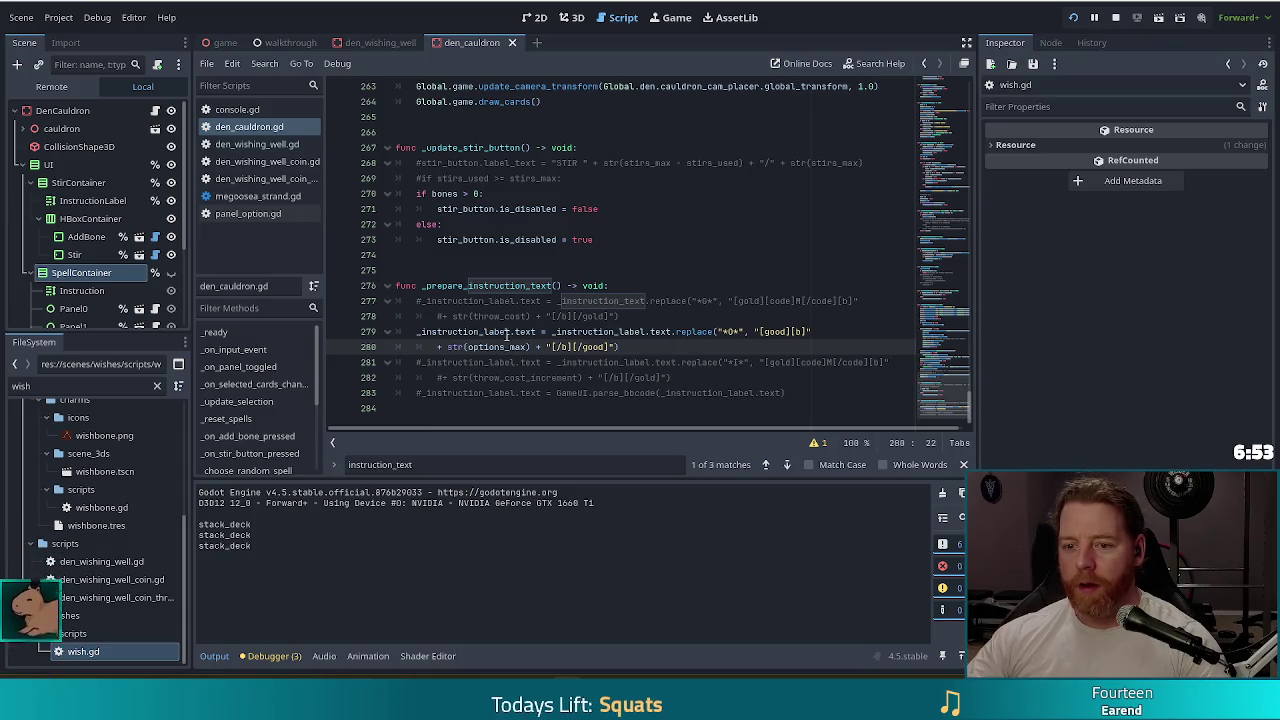
- Append a _prepare_instruction_text() call after _on_bones_changed in _ready and save den_cauldron.gd
key(Up)
click(455, 195)
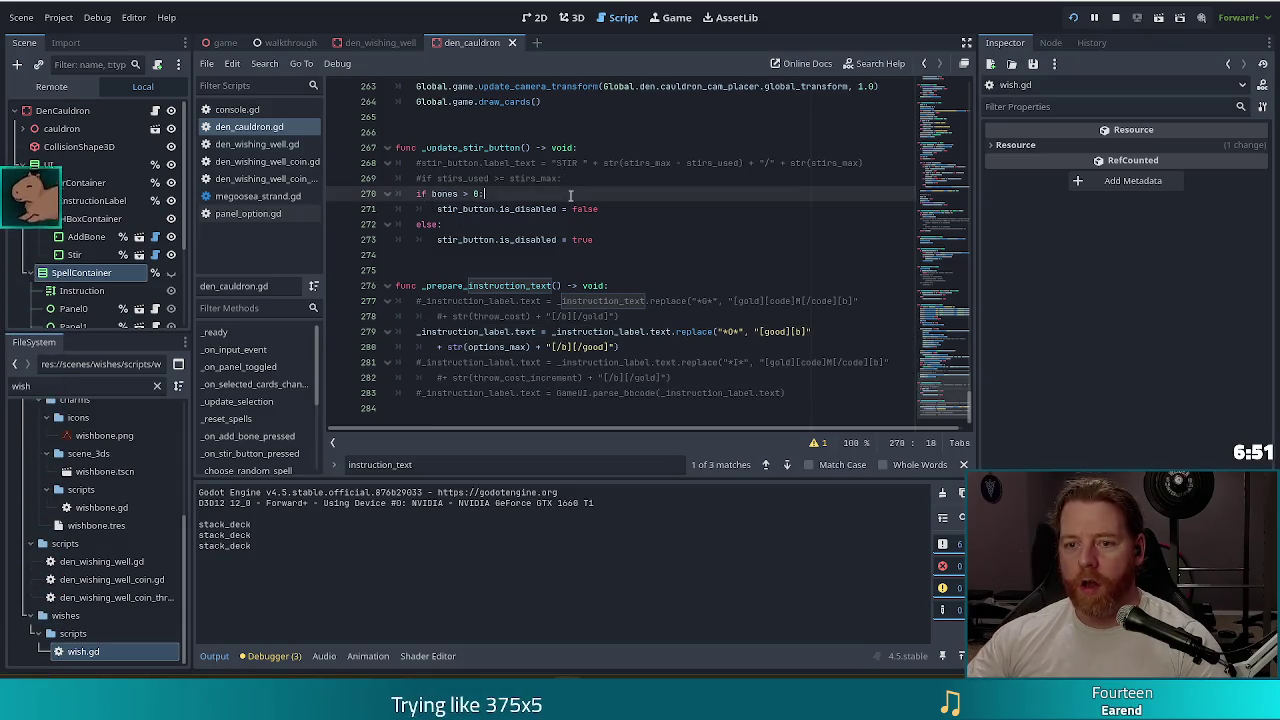
click(215, 332)
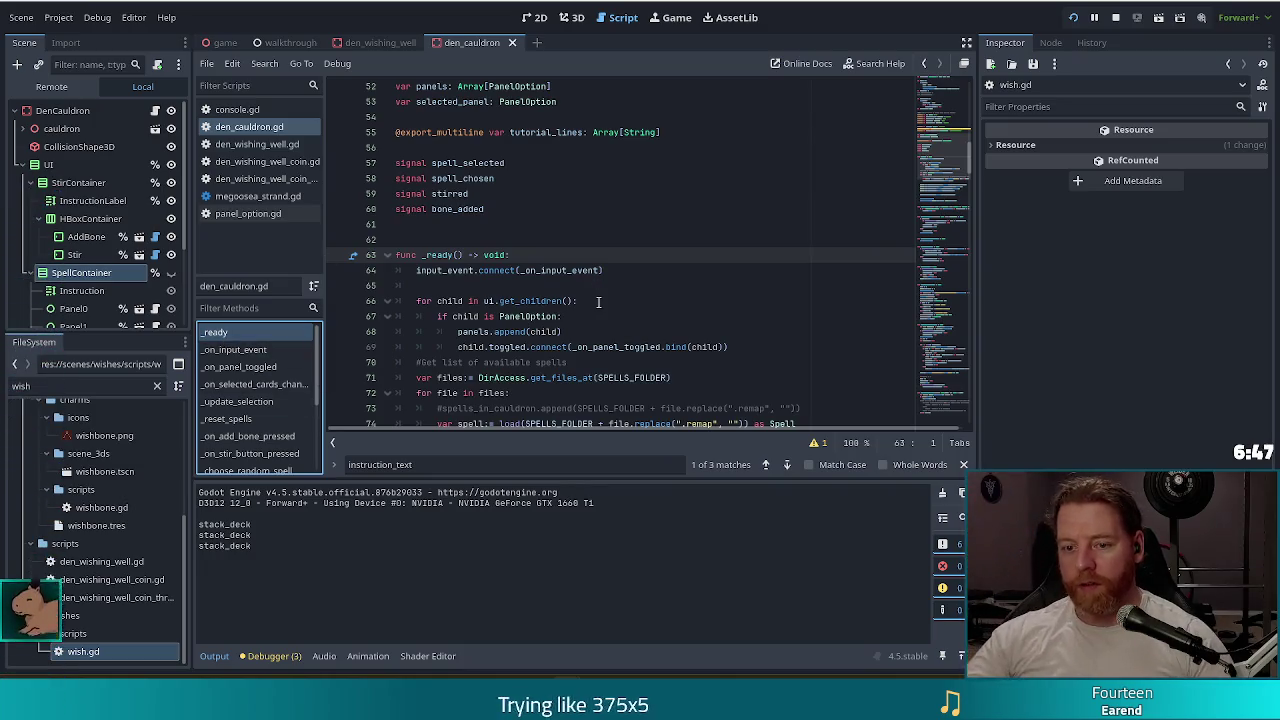
scroll(595, 310, down, 7)
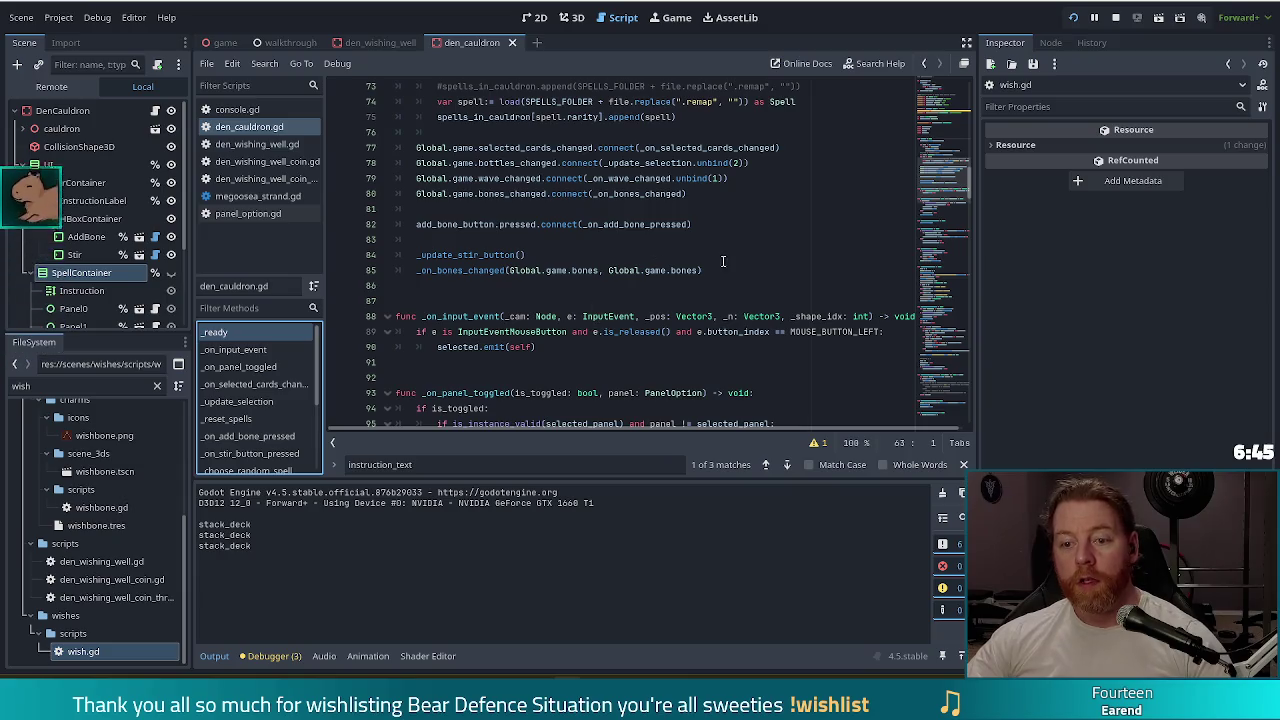
click(714, 270)
key(Return)
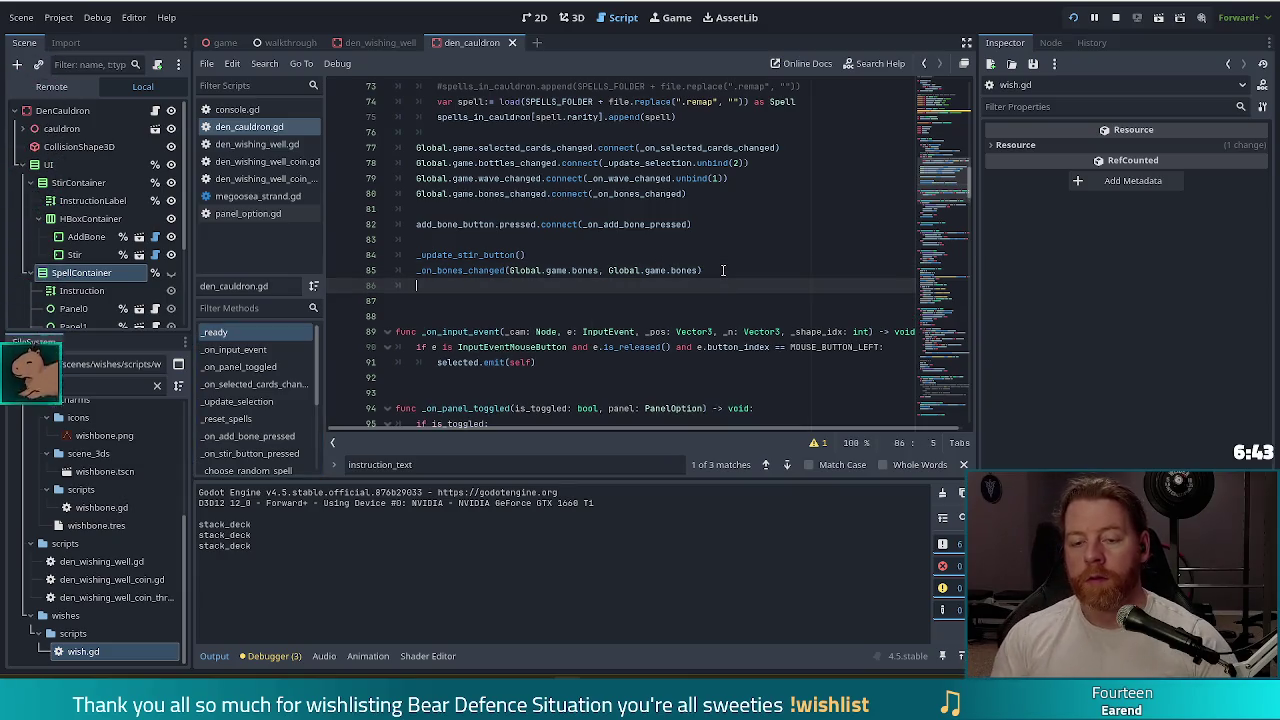
key(Return)
text(_()
key(BackSpace)
text(pre)
key(Return)
key(ctrl+s)
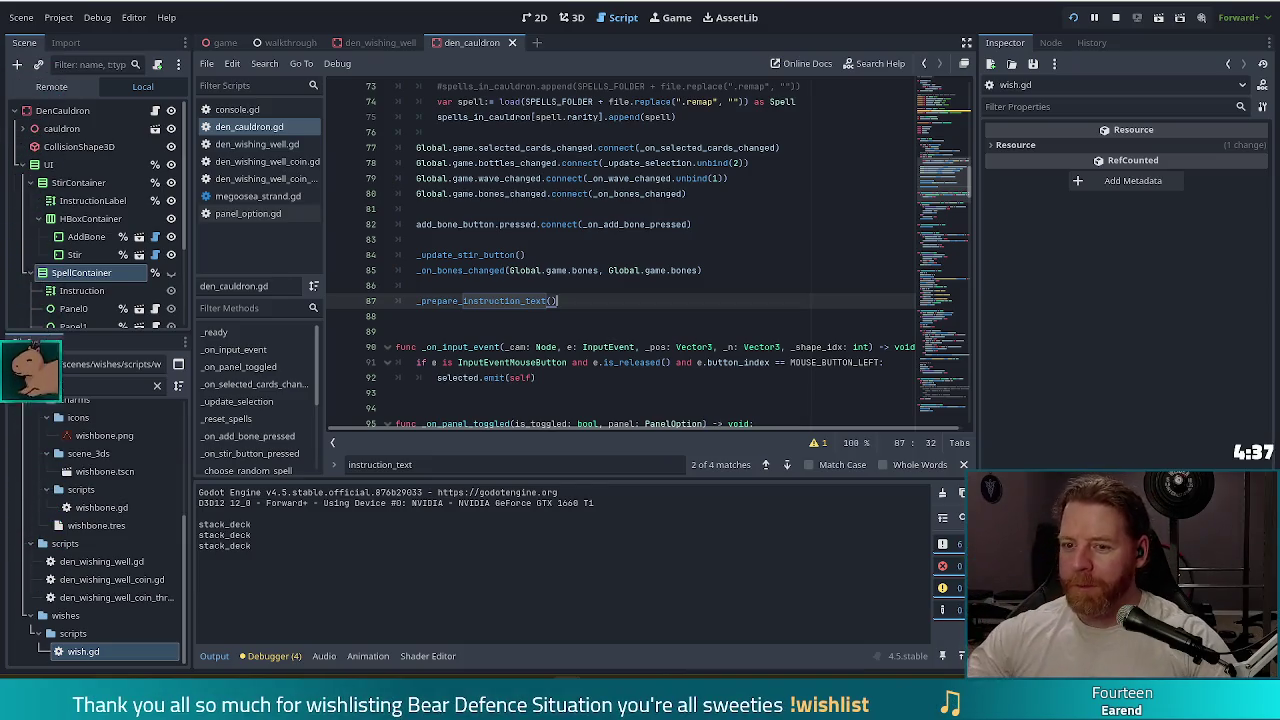
click(1074, 20)
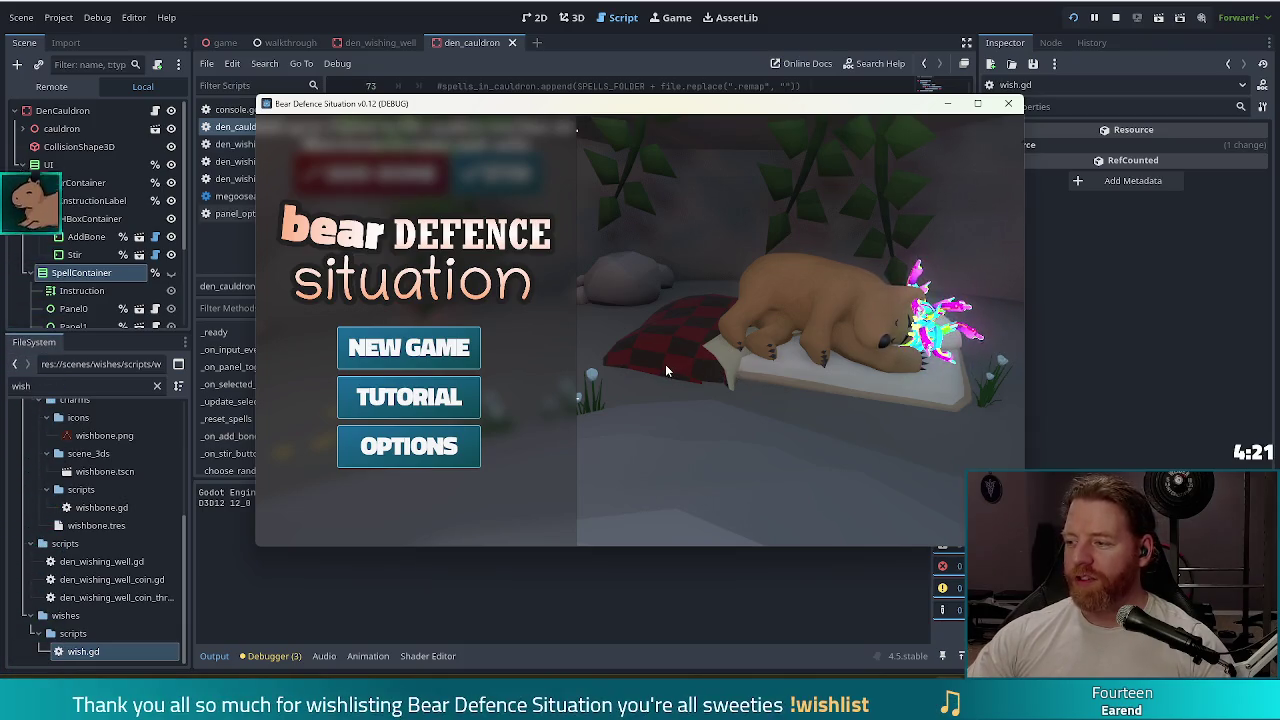
- Start a New Game, see the cauldron panel still shows the old instruction text, and return
click(442, 354)
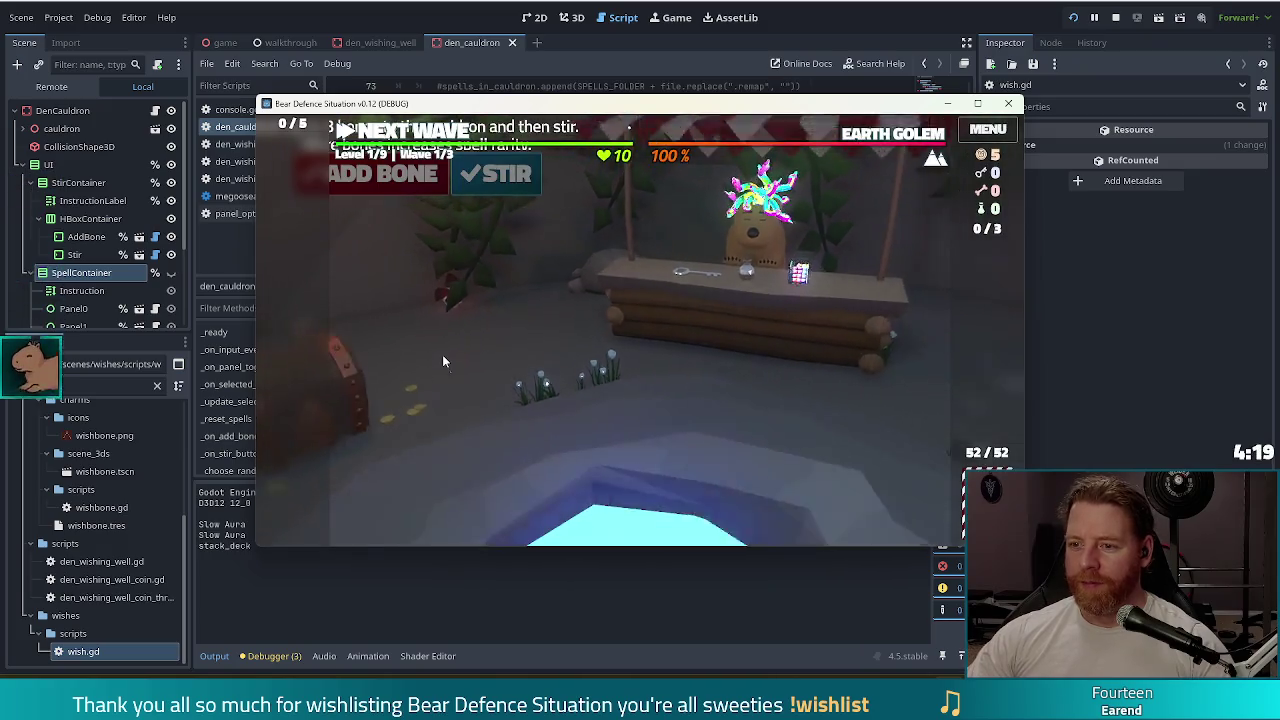
click(865, 322)
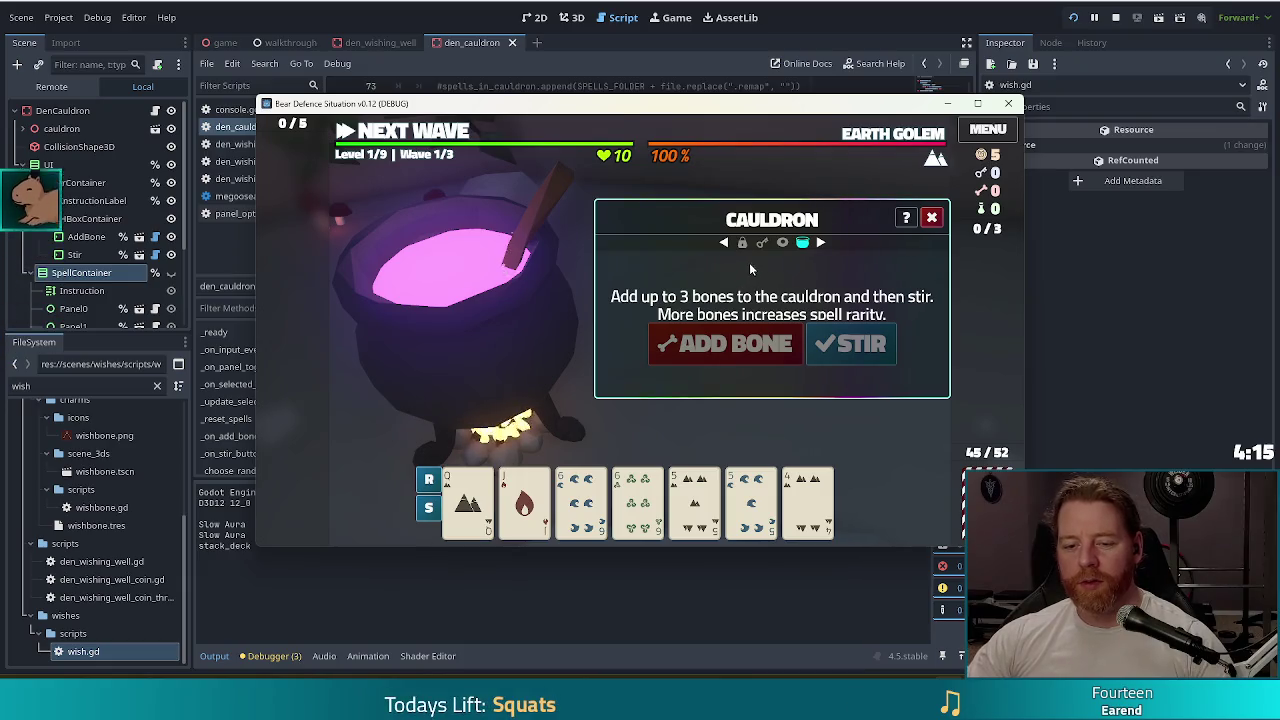
key(alt+Tab)
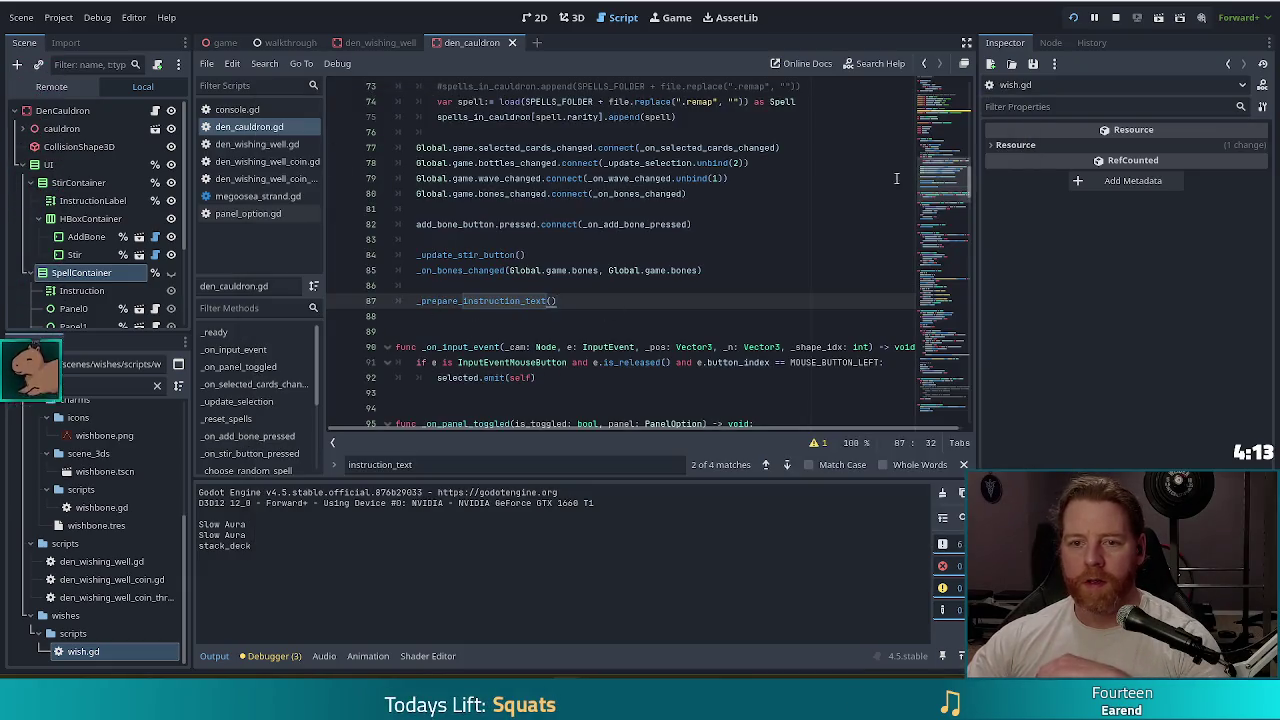
- Go to _prepare_instruction_text and select DenCauldron to view its Instruction Text property
ctrl+click(478, 302)
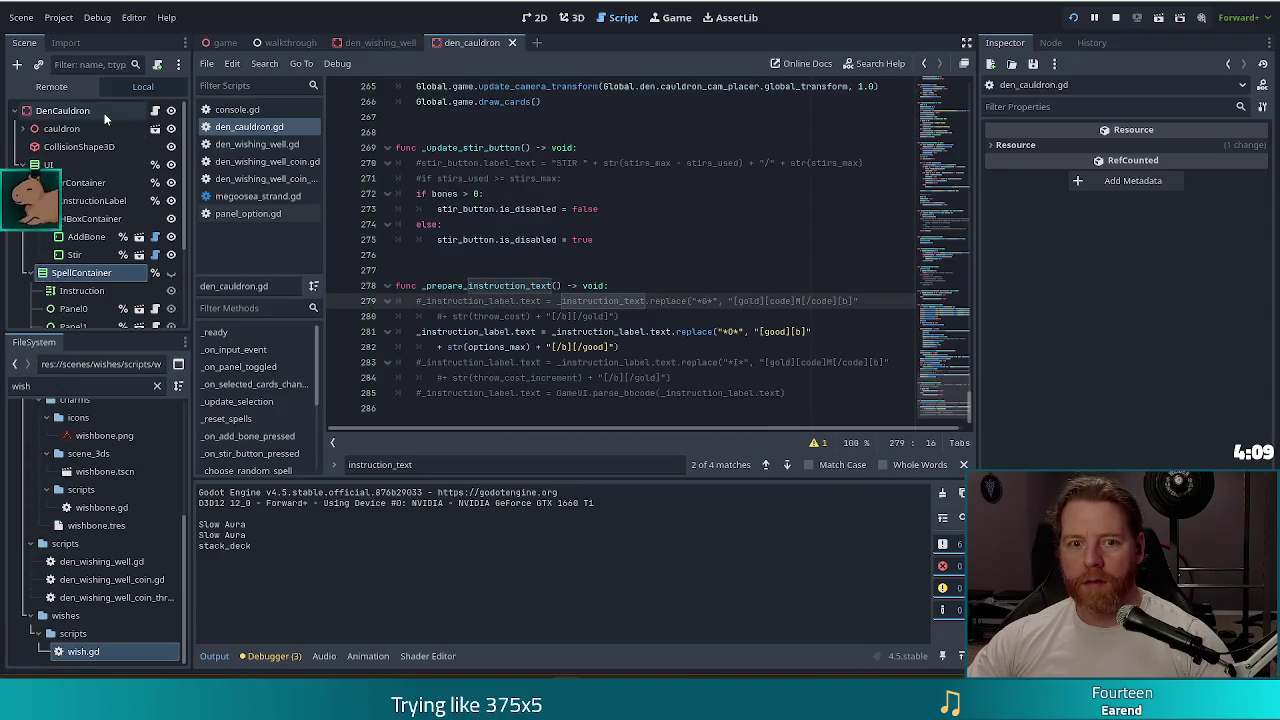
click(65, 110)
scroll(1138, 195, down, 3)
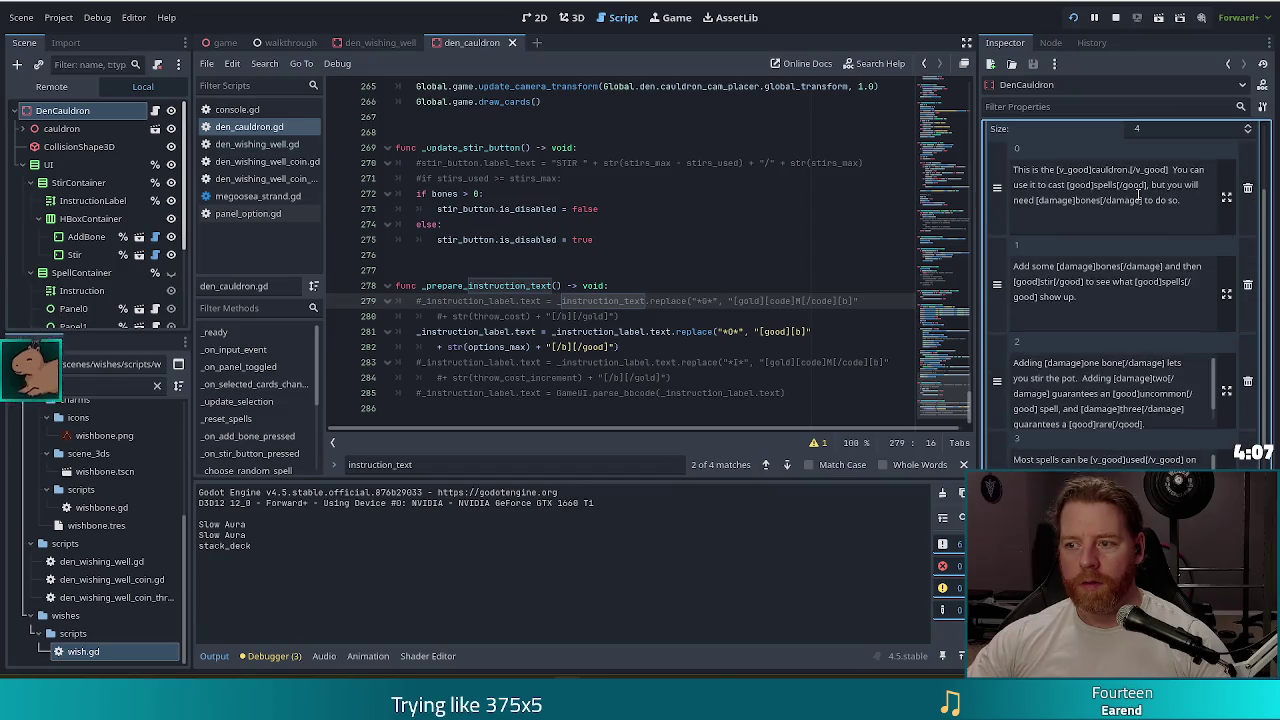
scroll(1005, 263, up, 3)
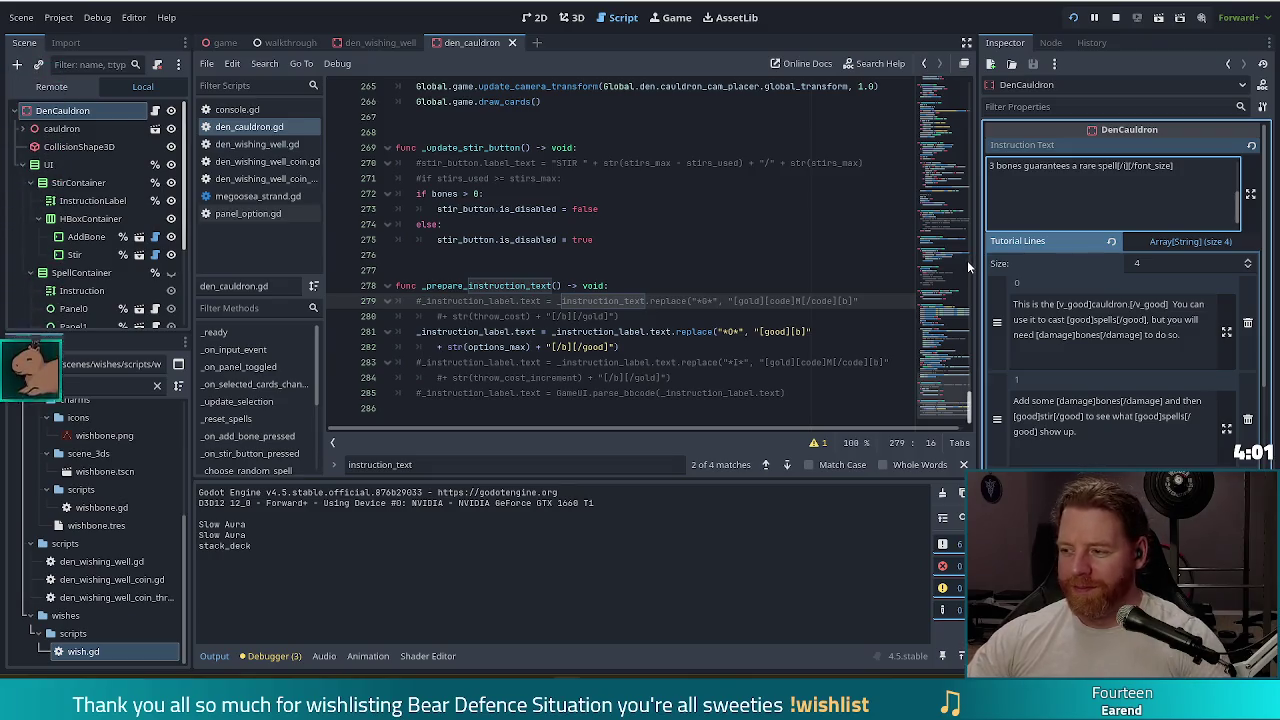
scroll(1145, 195, up, 3)
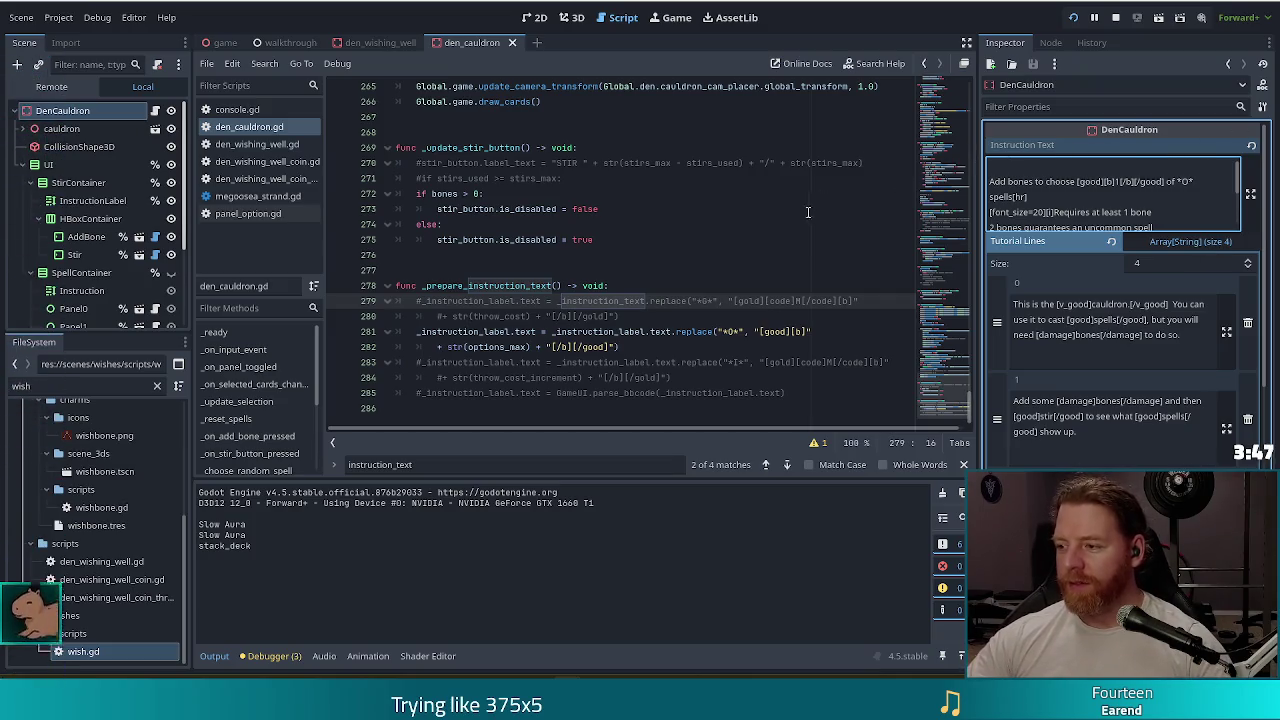
- Make line 281's *O* replace read from _instruction_text instead of _instruction_label.text, and save
click(540, 336)
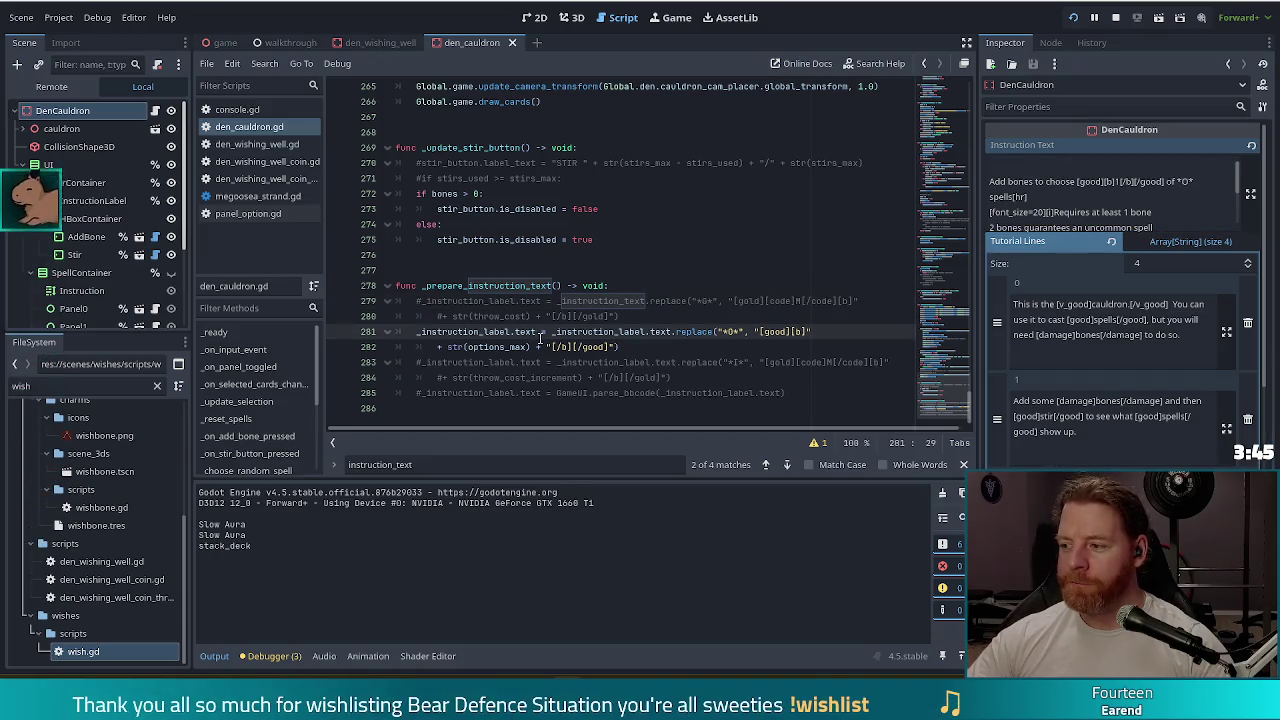
click(643, 345)
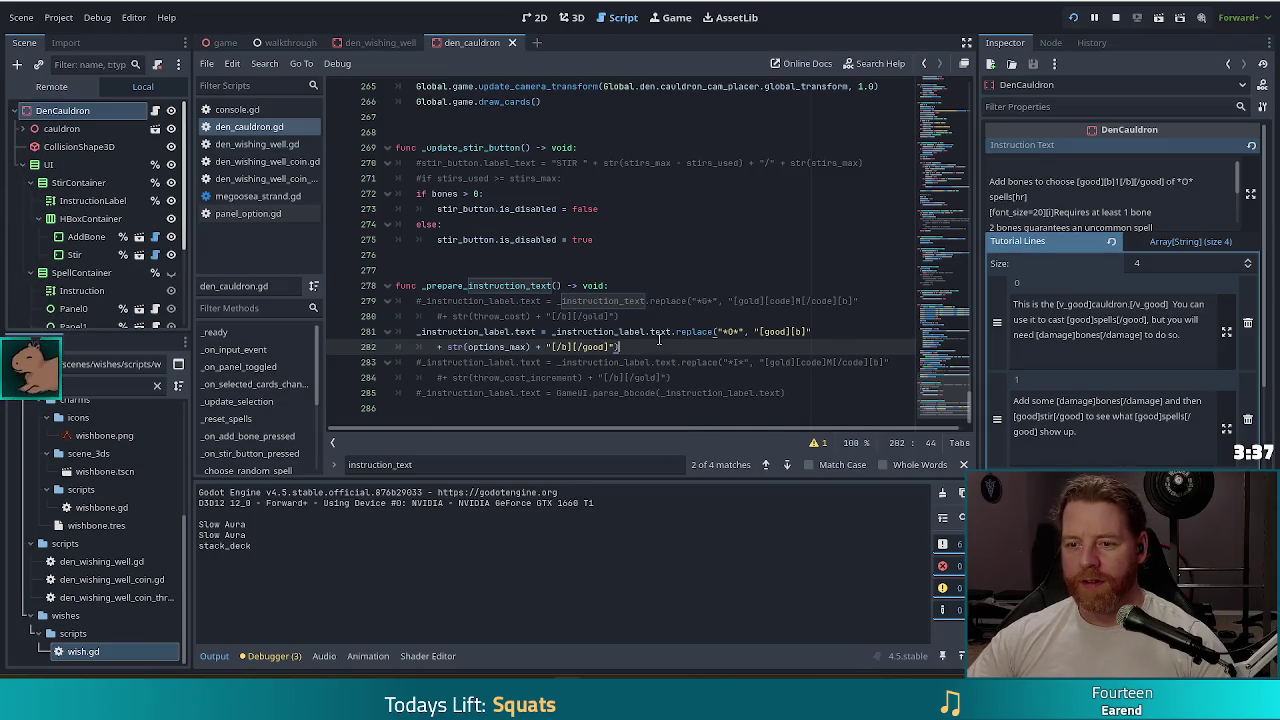
click(338, 333)
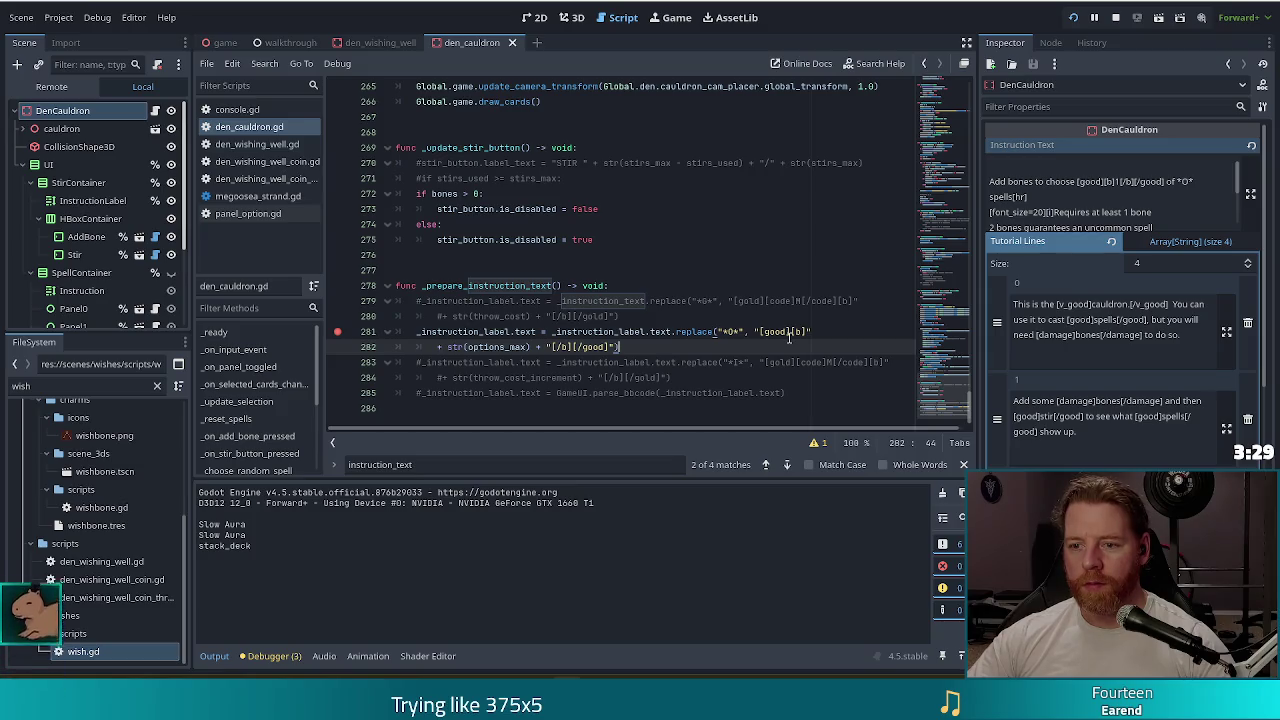
click(644, 332)
key(ctrl+z)
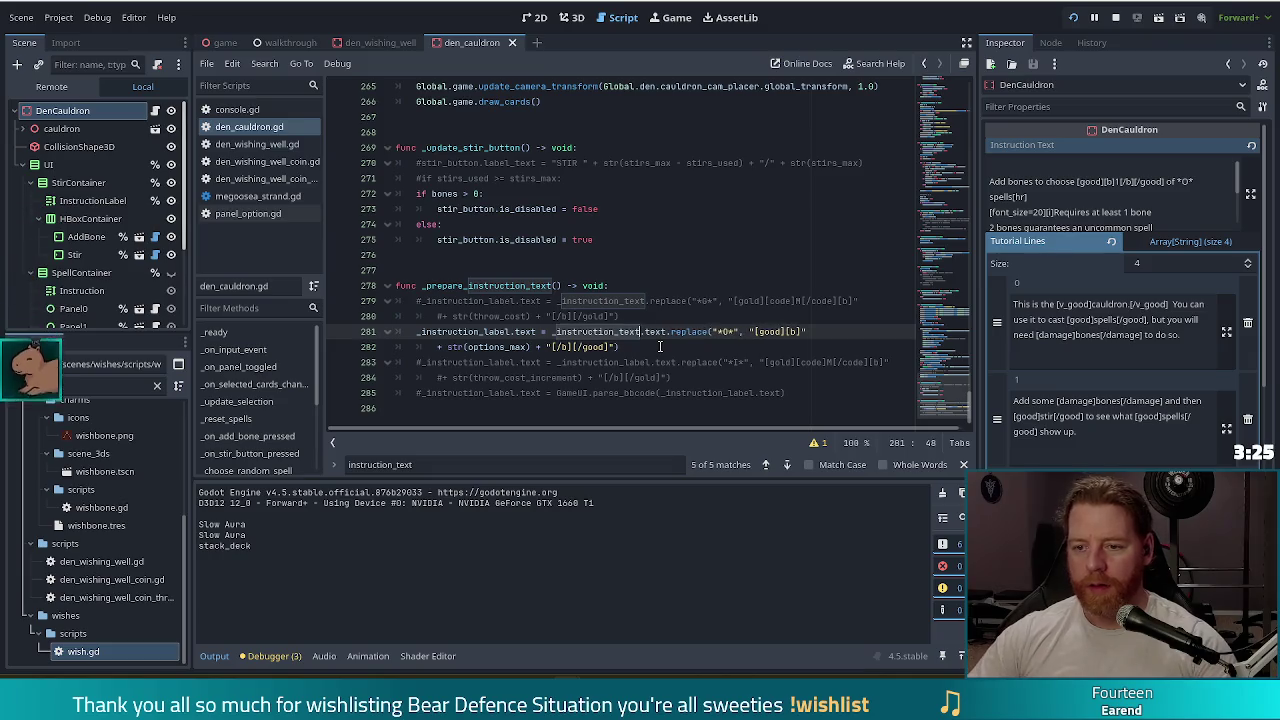
key(ctrl+s)
- Delete the stray .text before .replace on line 281, save, and stop the running game
drag(623, 301, 567, 301)
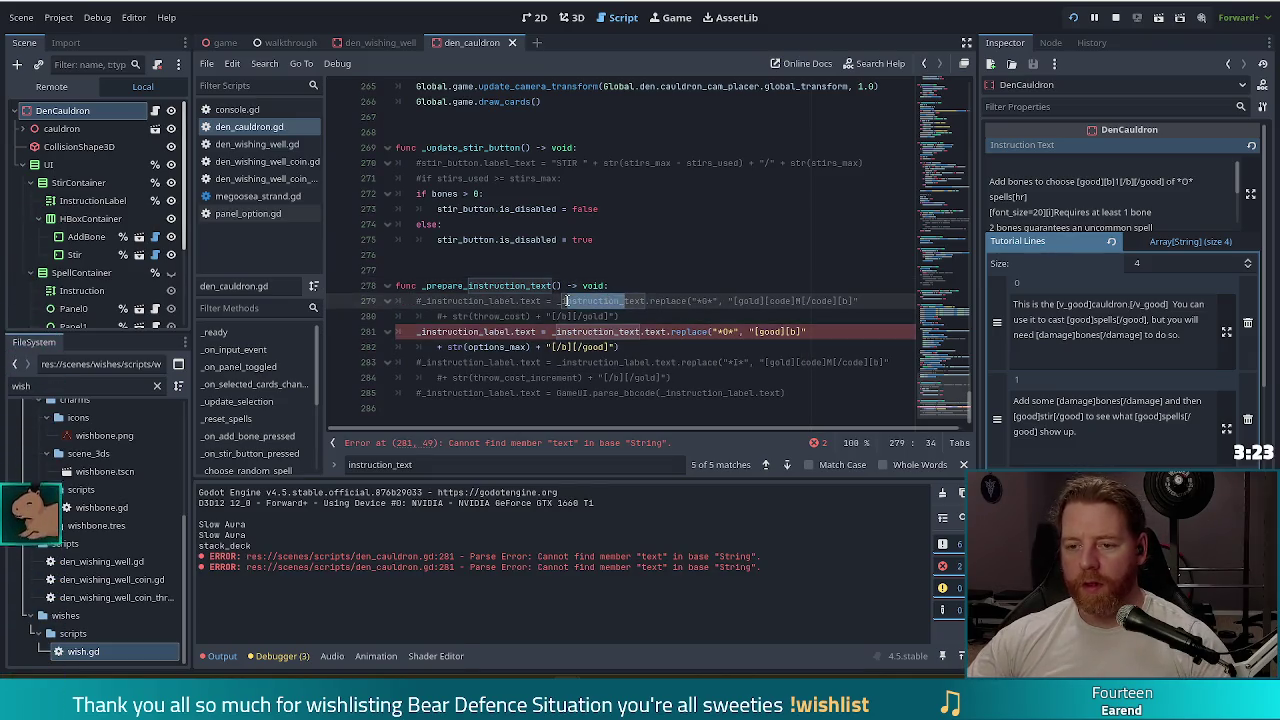
click(670, 331)
key(BackSpace)
key(BackSpace)
key(BackSpace)
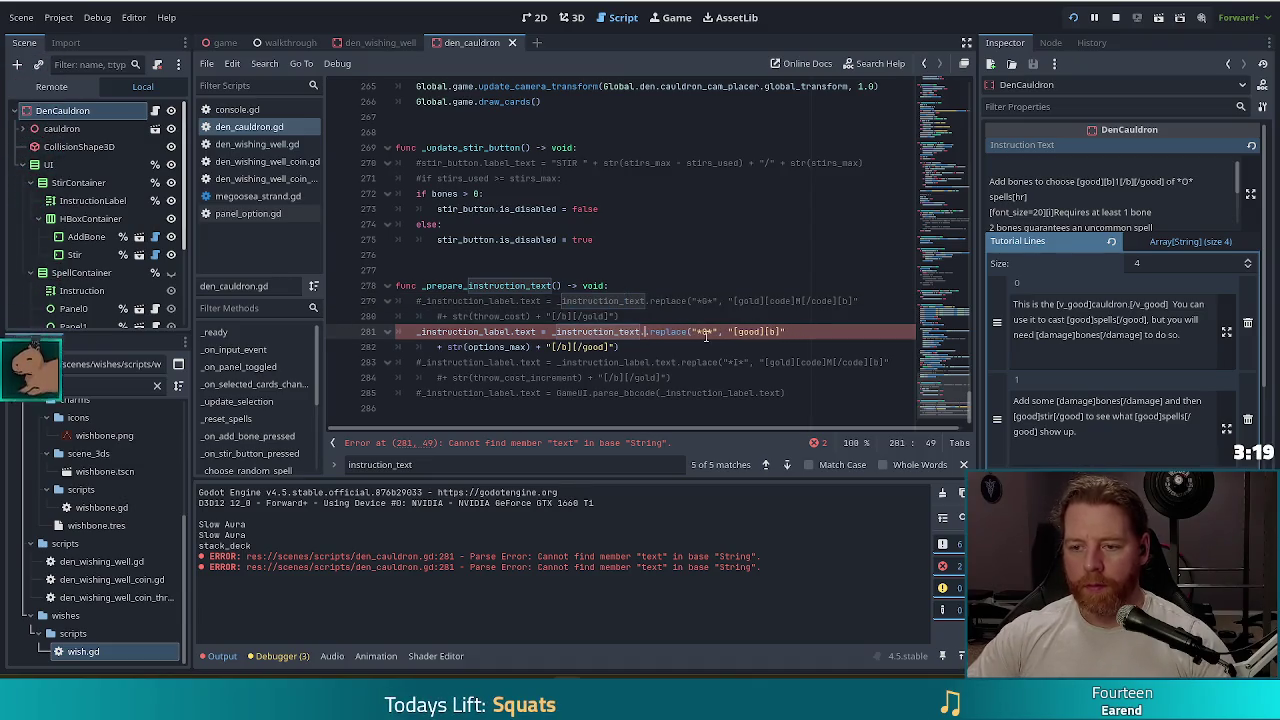
key(ctrl+s)
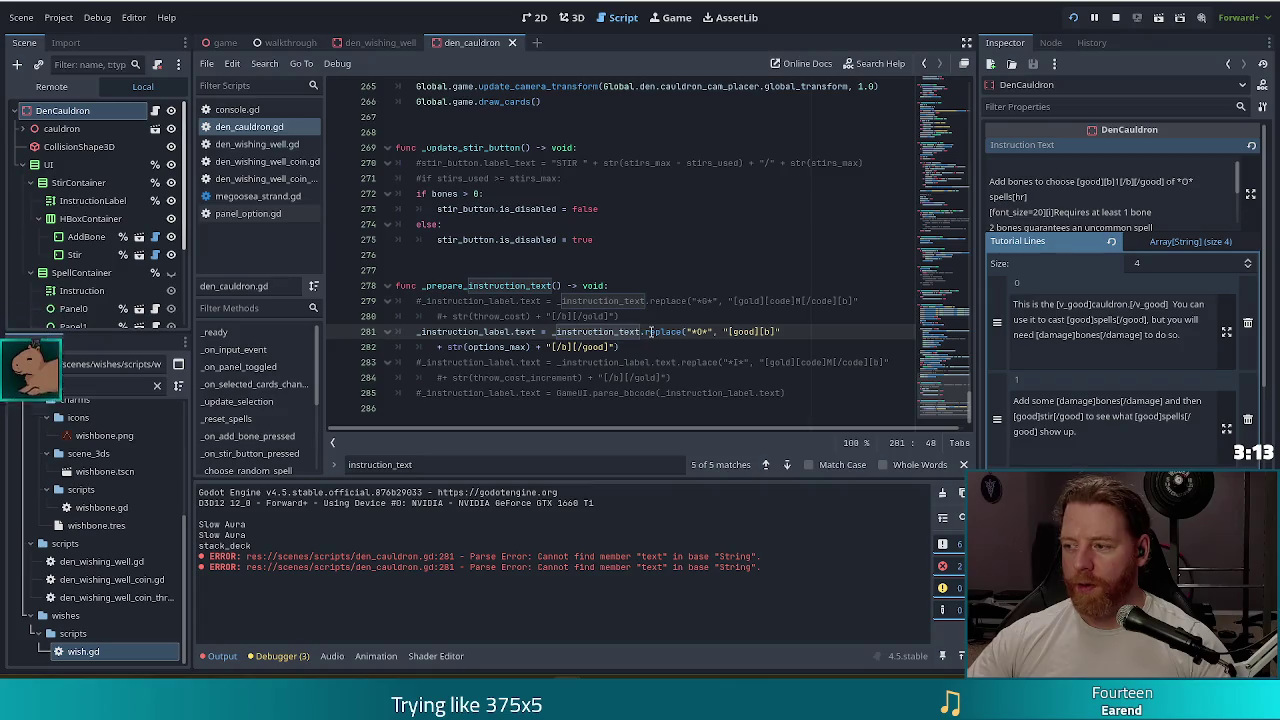
mouse_move(650, 331)
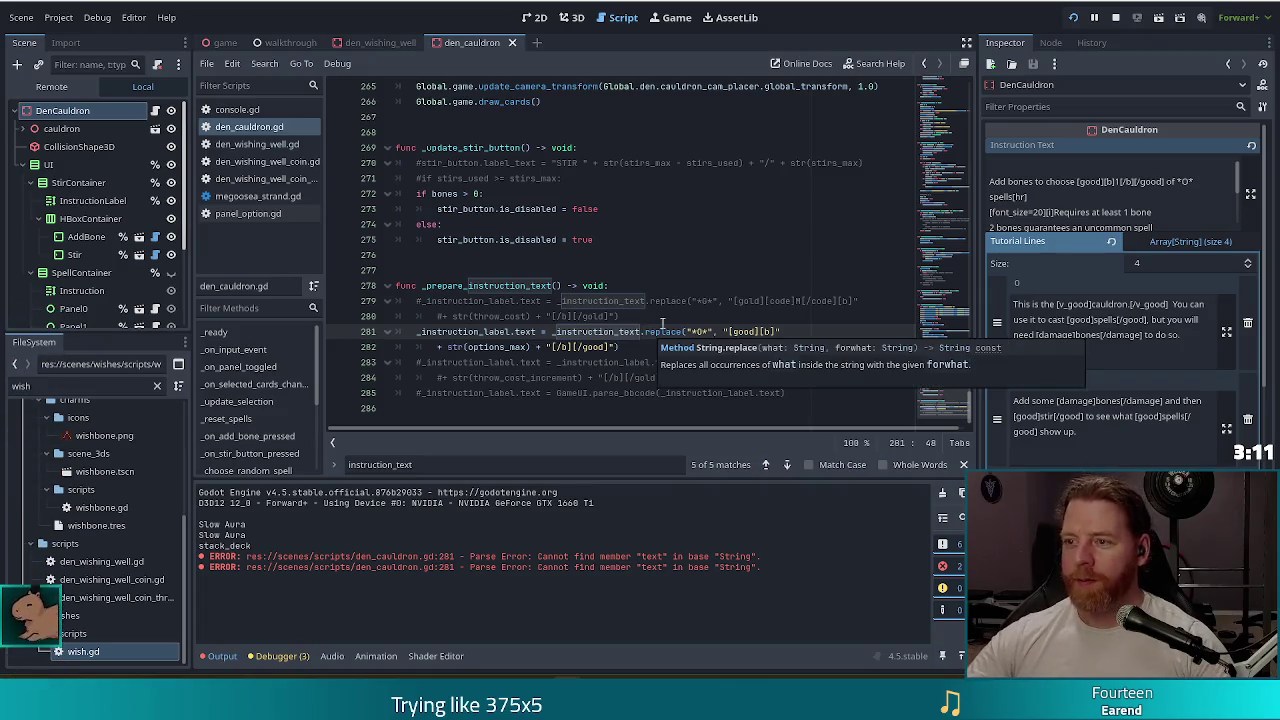
key(F8)
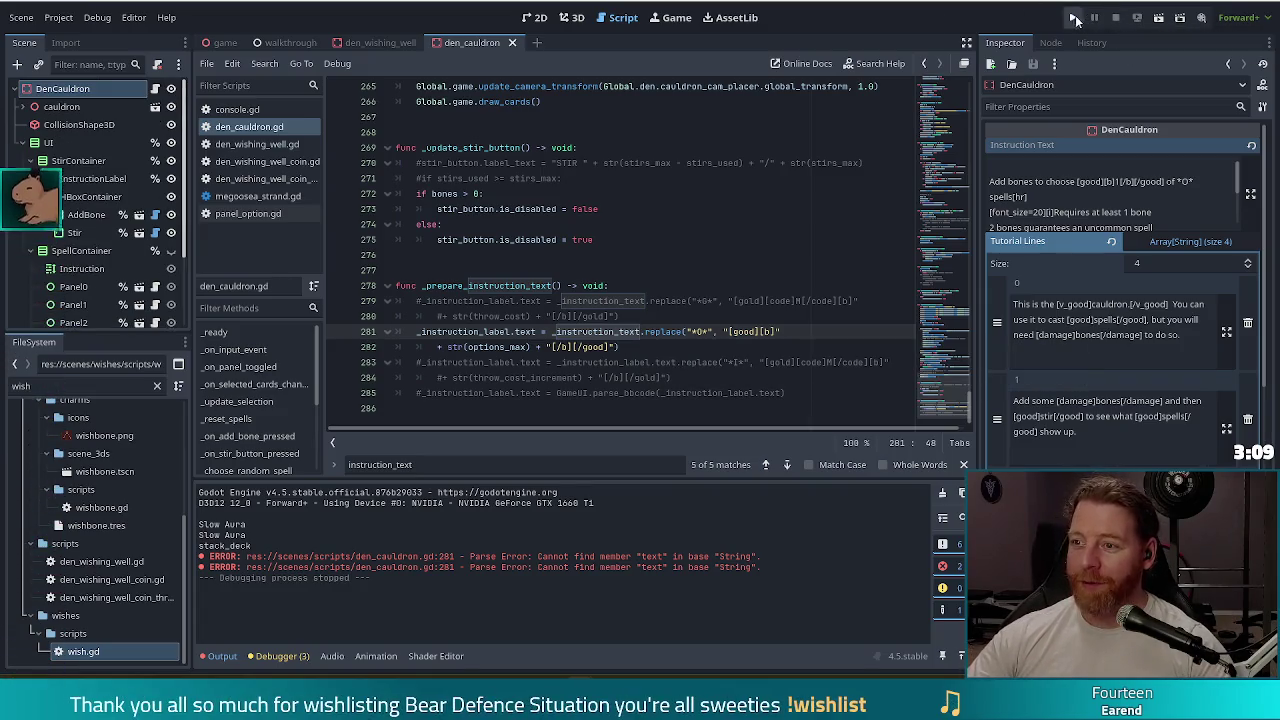
- Run a New Game and check the cauldron text, which still shows raw [good] tags around 1 and 3
click(1075, 19)
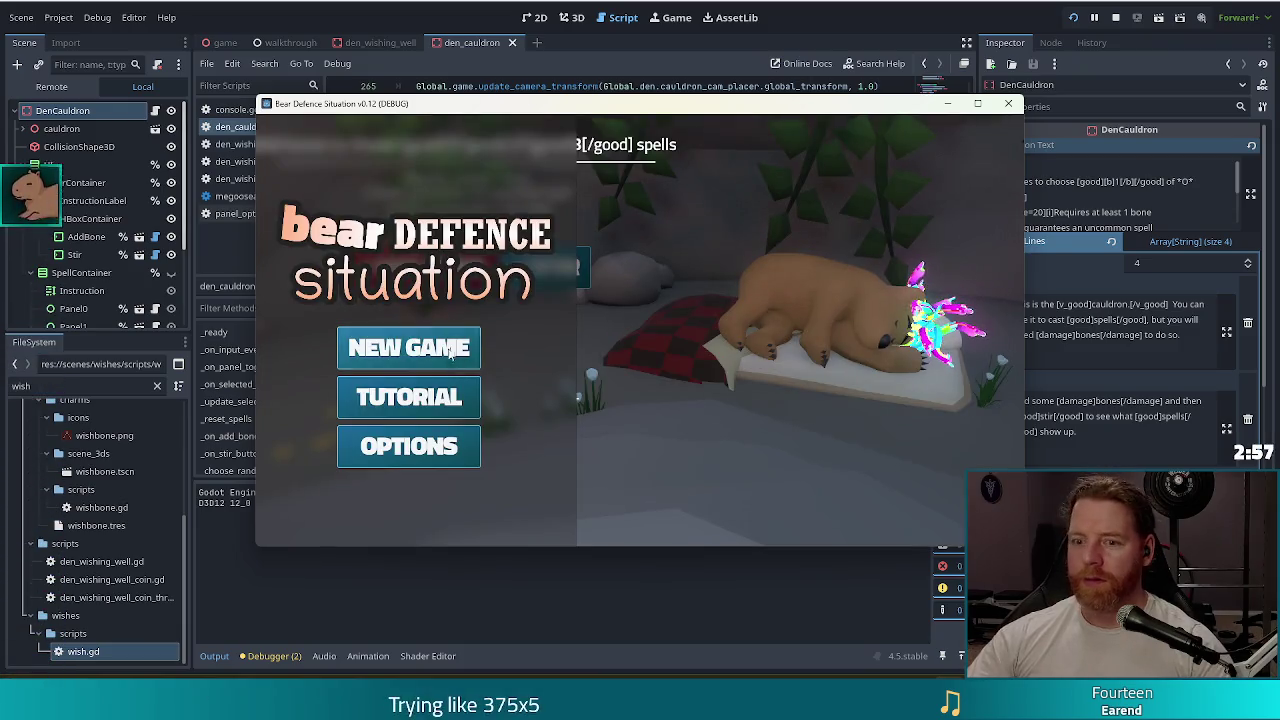
click(451, 347)
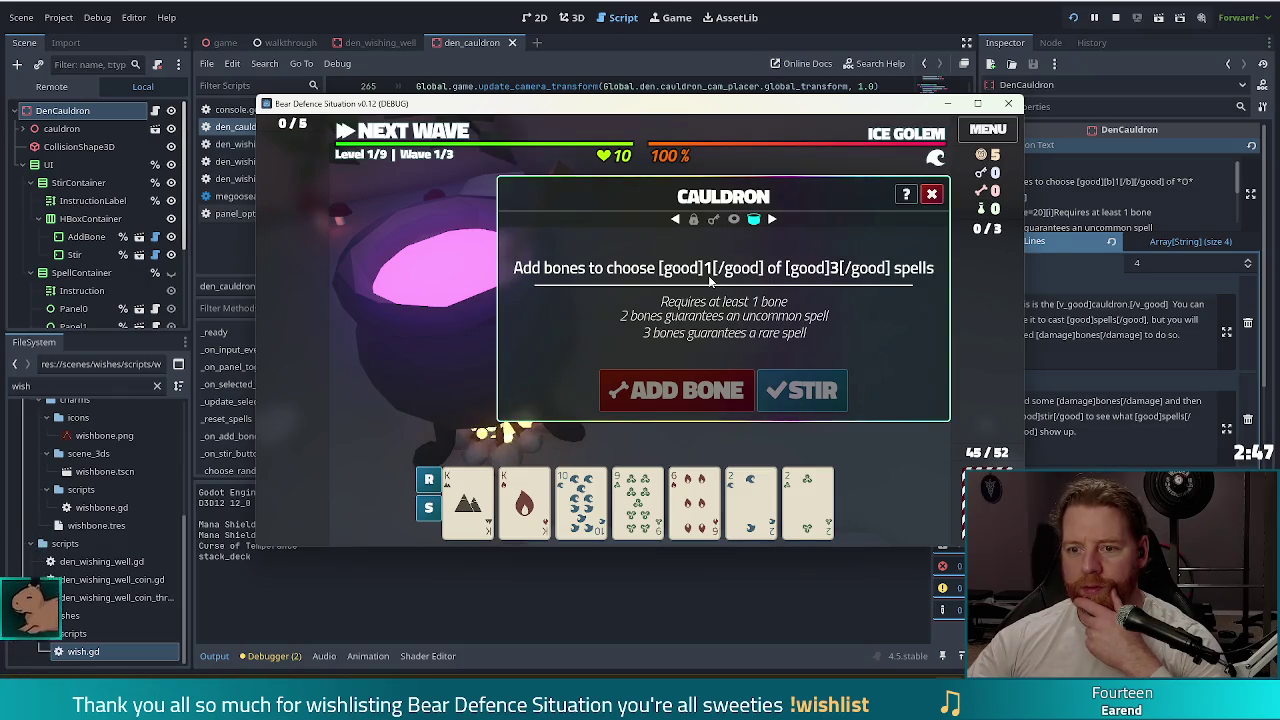
key(alt+Tab)
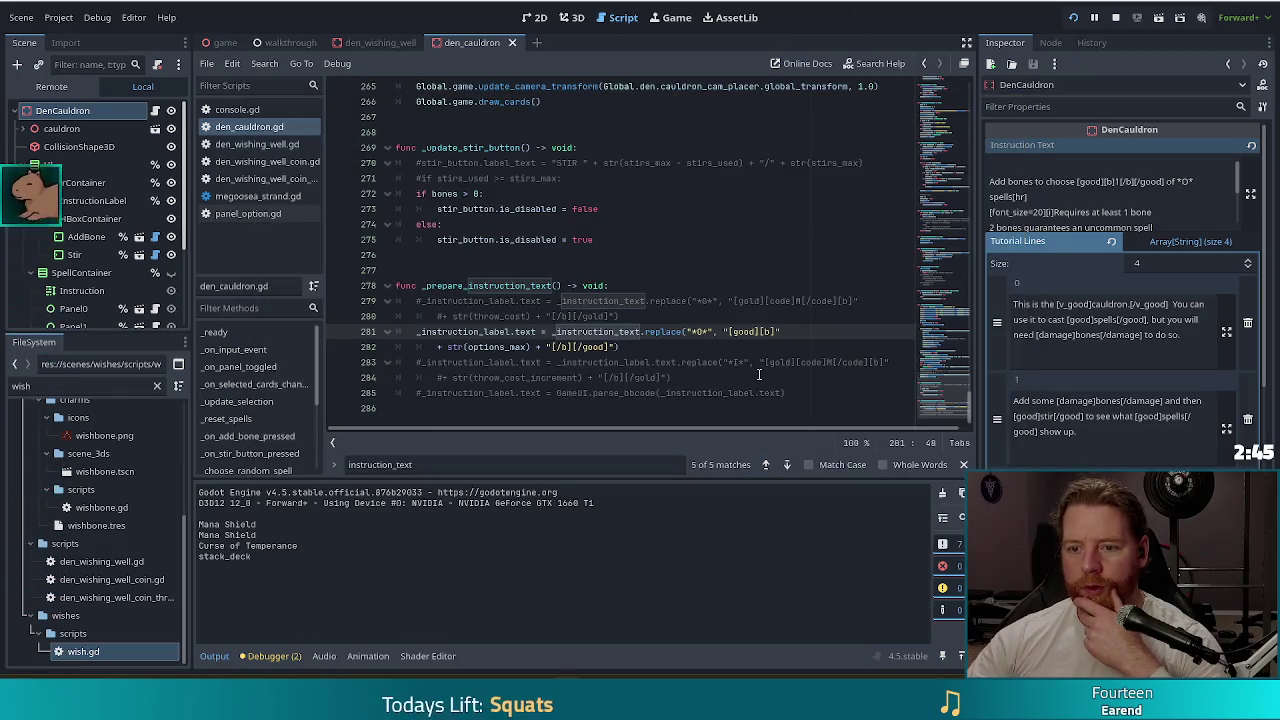
- Uncomment the GameUI.parse_bbcode call on line 285, save, and run the project again
click(420, 393)
key(BackSpace)
key(ctrl+s)
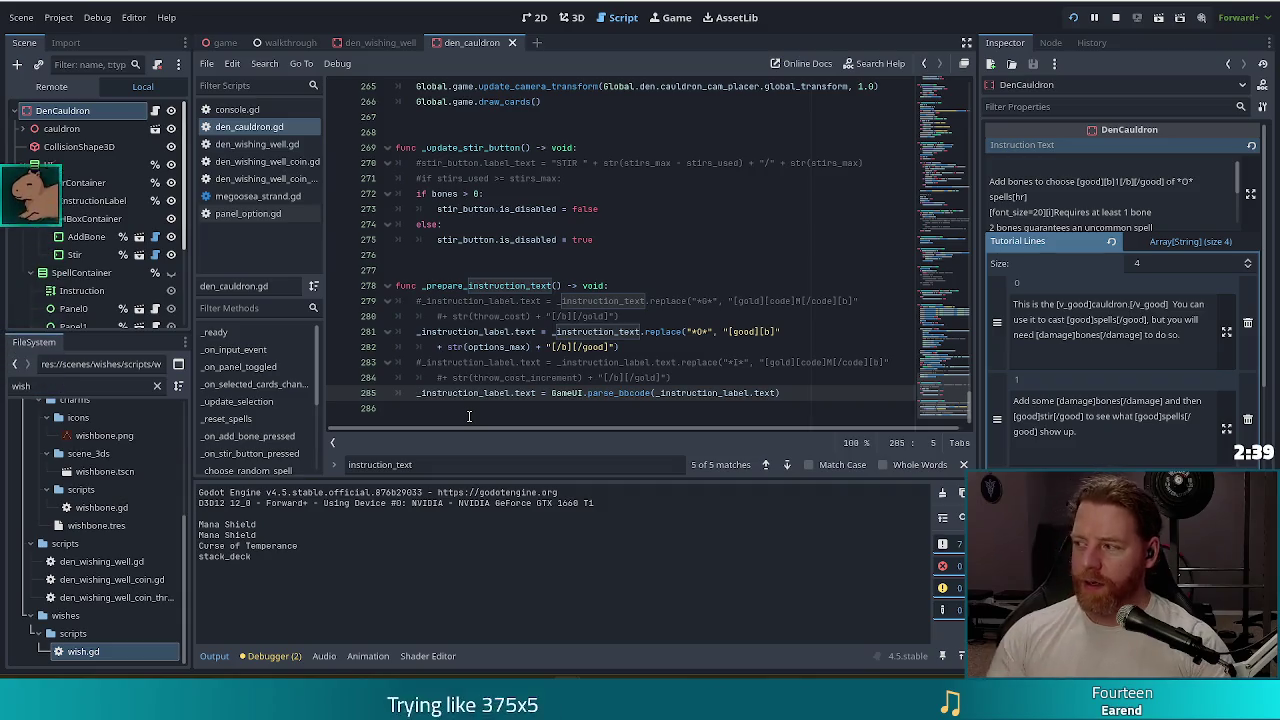
click(1073, 17)
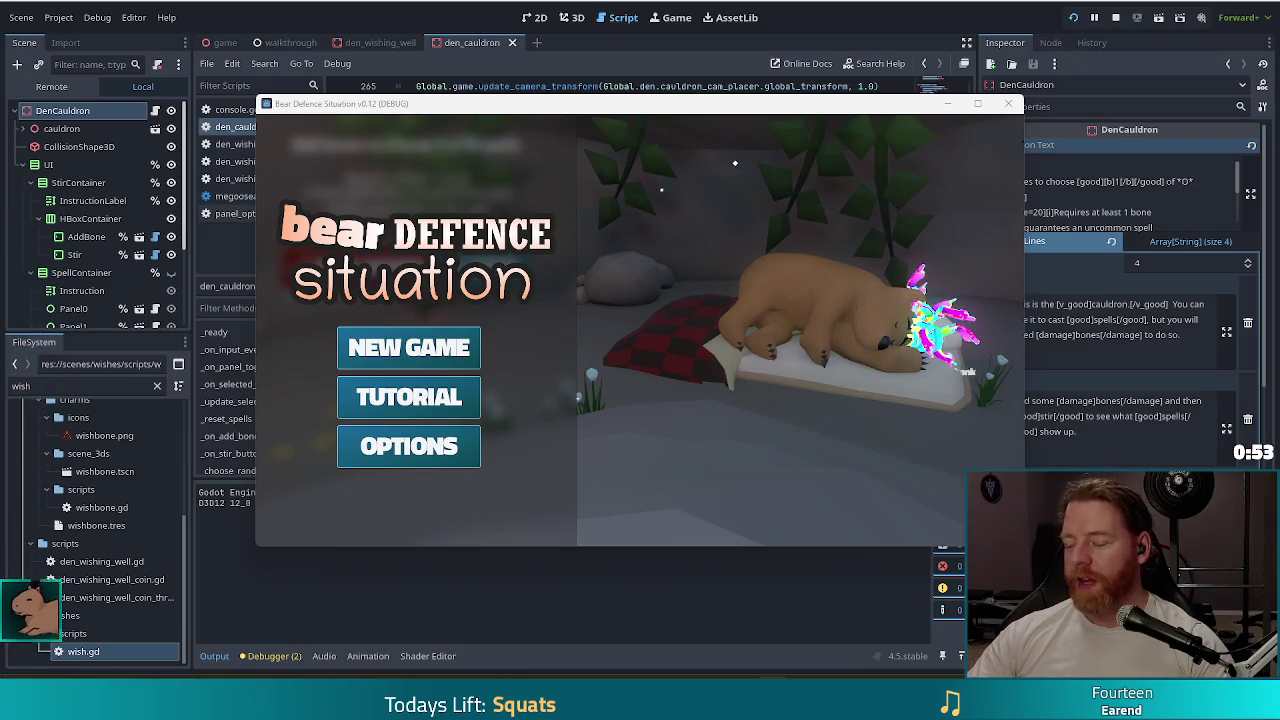
- Start a New Game and confirm the cauldron reads 'Add bones to choose 1 of 3 spells' without raw tags
click(409, 347)
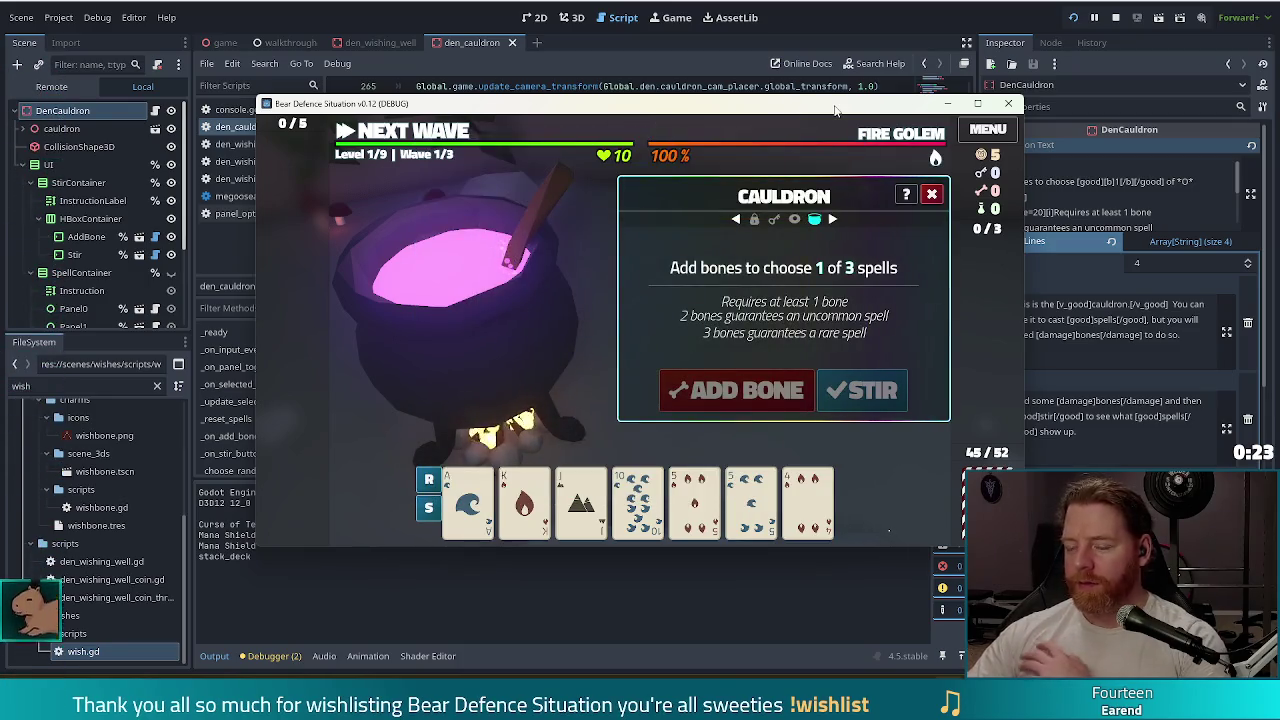
drag(835, 108, 825, 90)
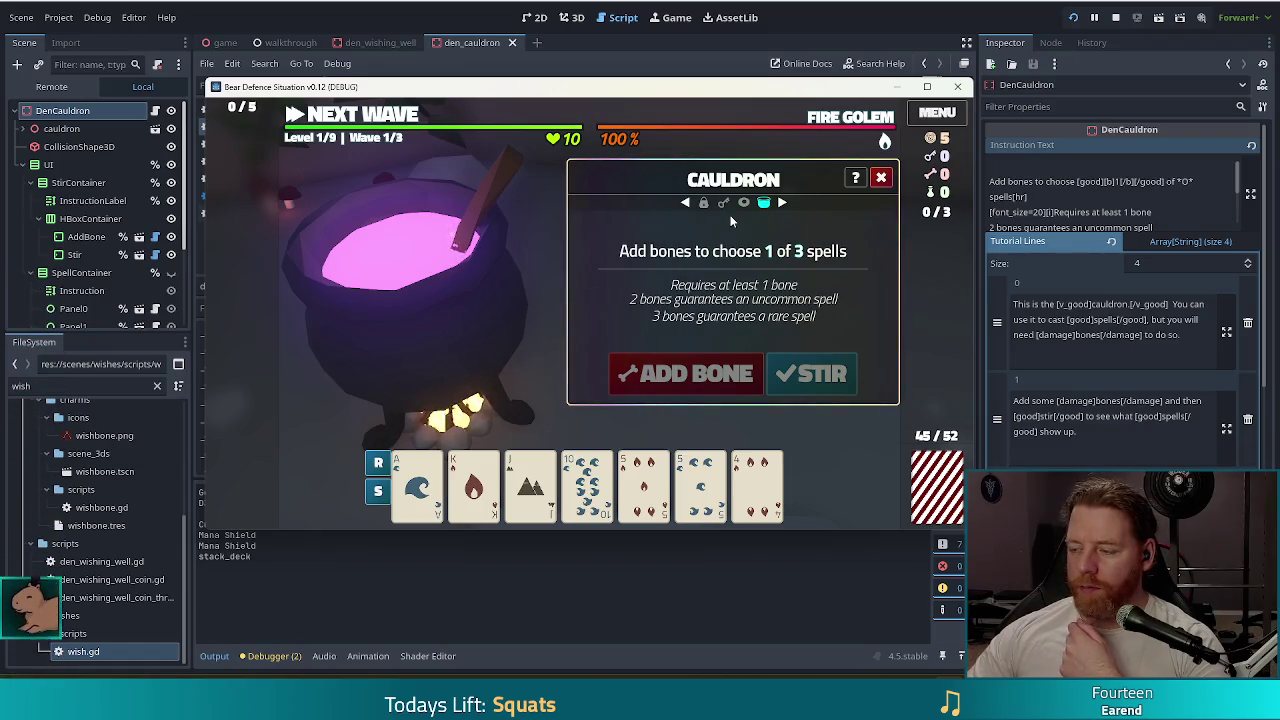
mouse_move(689, 111)
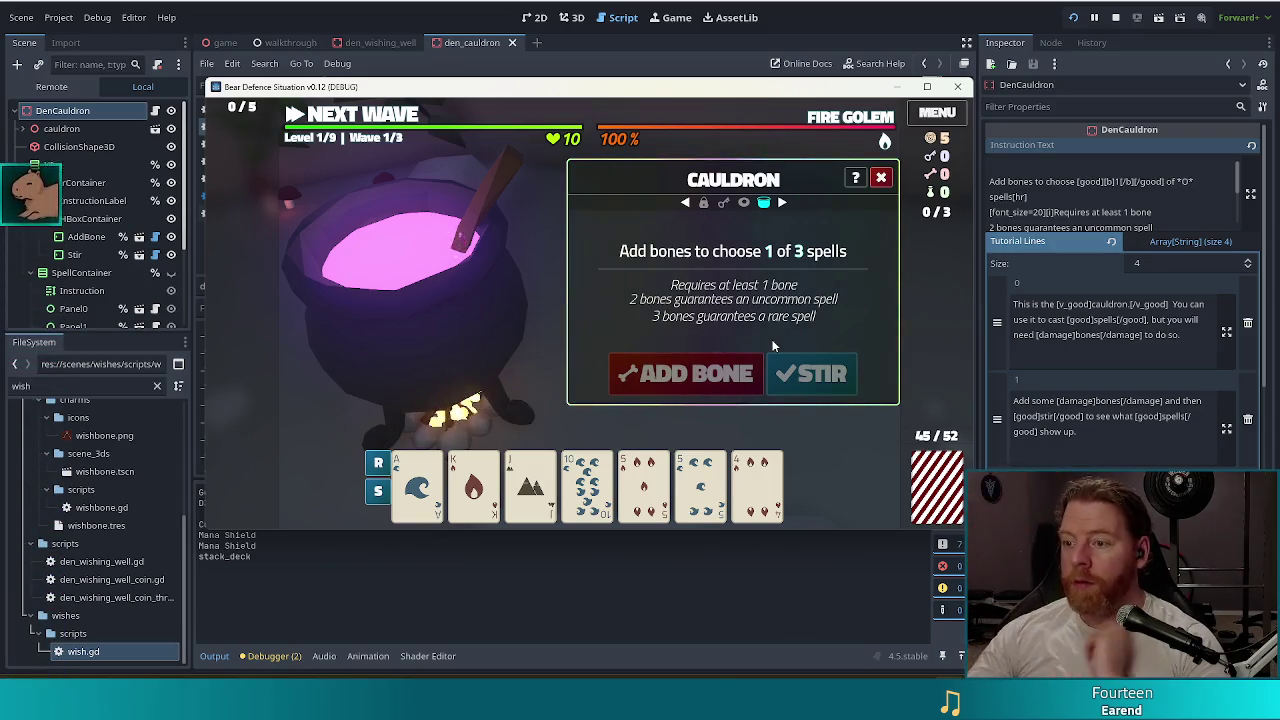
click(1149, 206)
- Add a line break after spells[hr] in Instruction Text, save, and bring the forest-floor photo over the editor
scroll(1156, 212, down, 2)
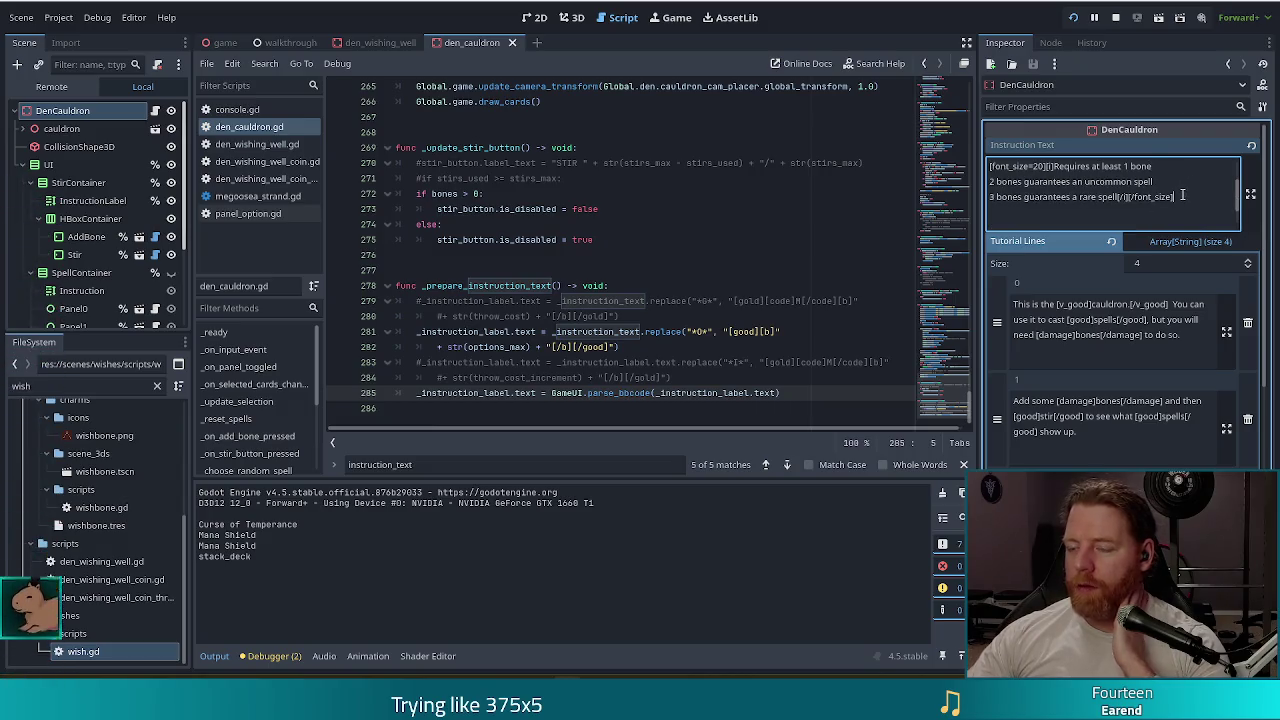
scroll(1183, 196, up, 2)
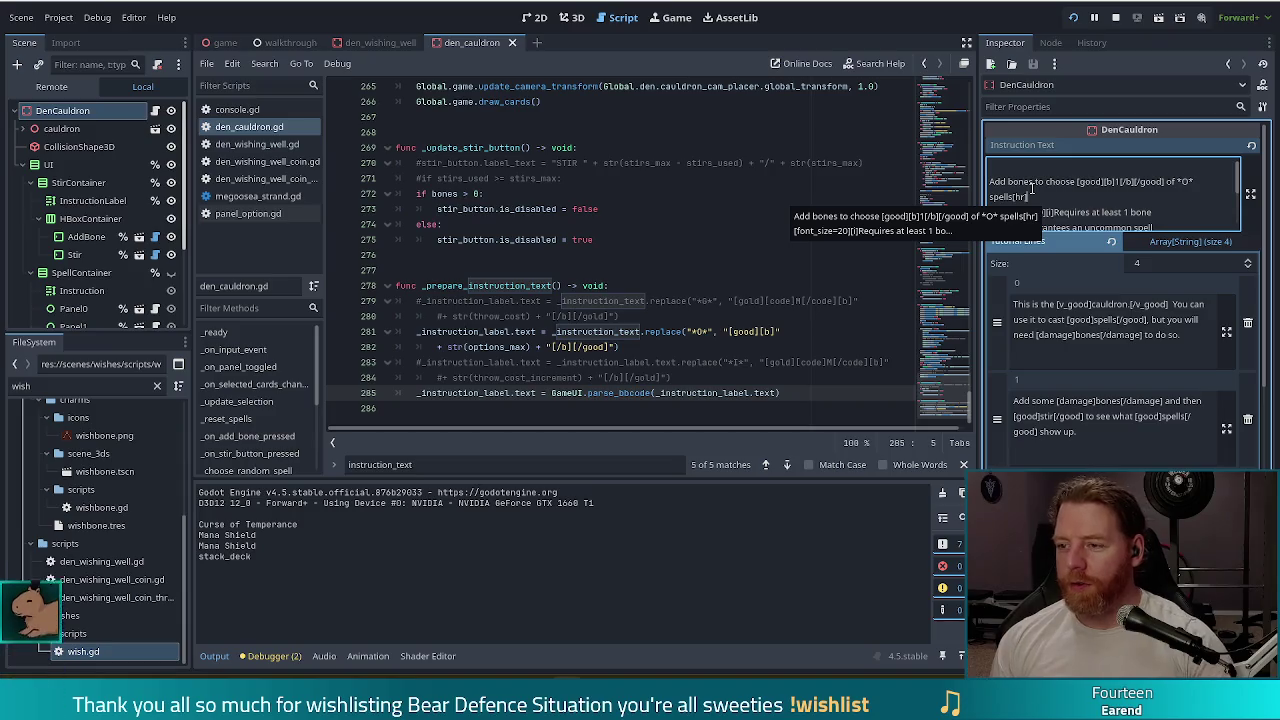
key(Return)
key(ctrl+s)
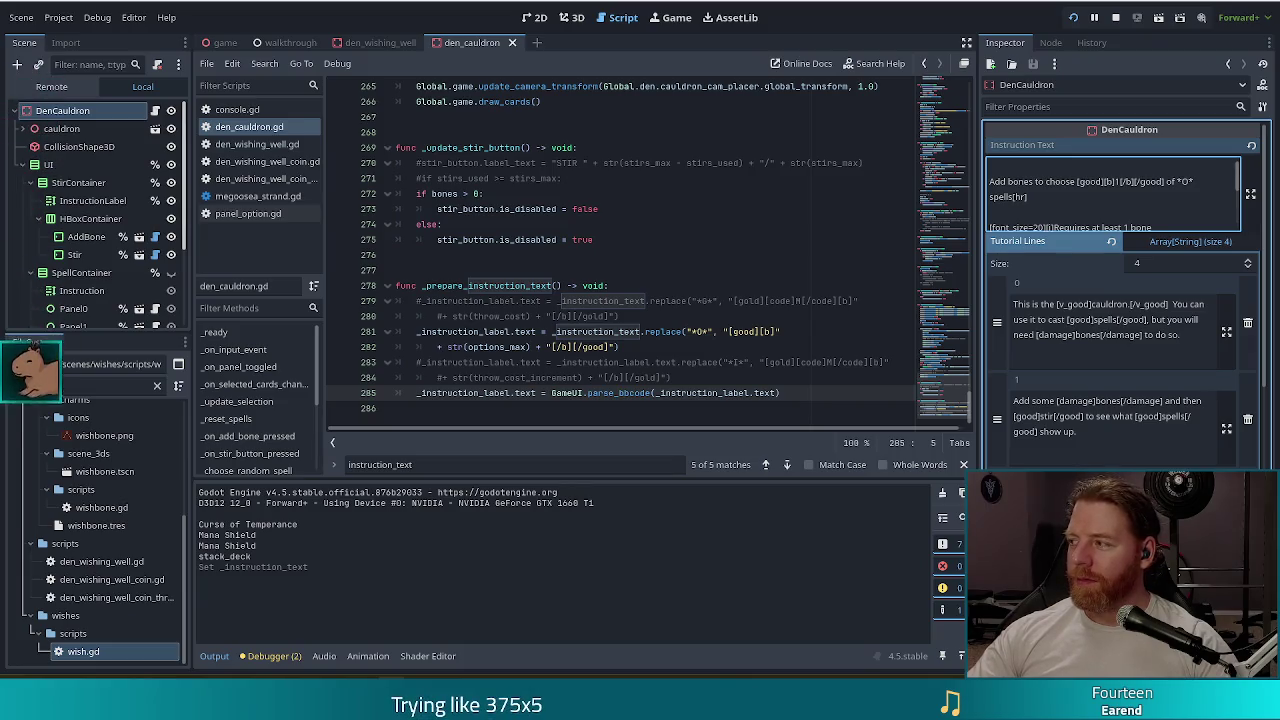
mouse_move(1279, 180)
mouse_down()
mouse_move(860, 180)
mouse_move(857, 4)
mouse_up()
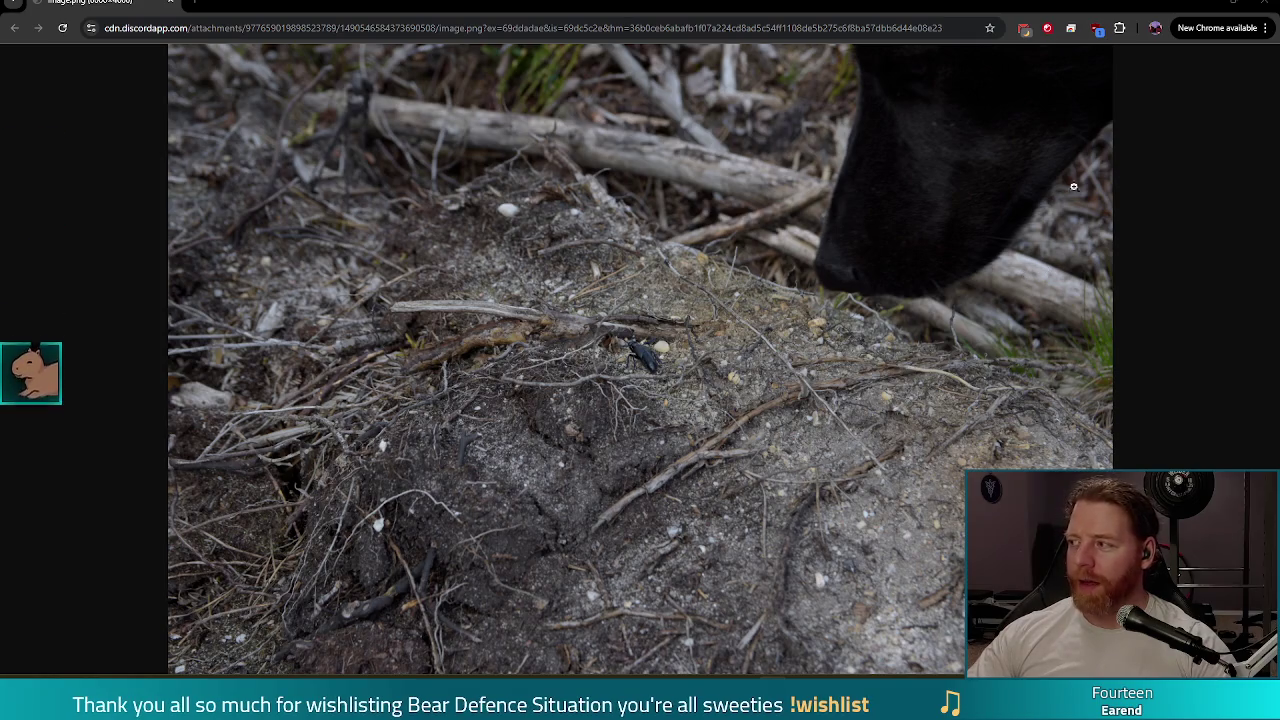
- Close the Chrome window showing the forest-floor photo
click(1260, 4)
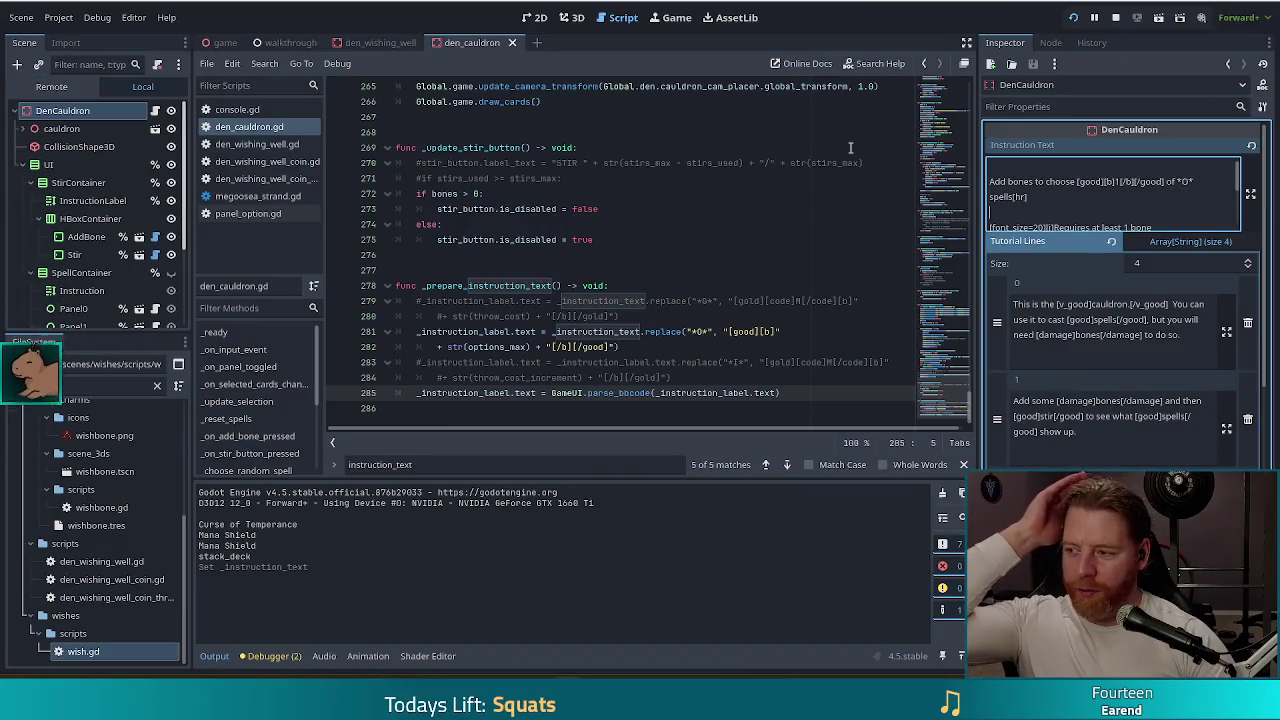
- Test the game's cauldron scene, then delete the empty line after the spells line in Instruction Text
click(1075, 19)
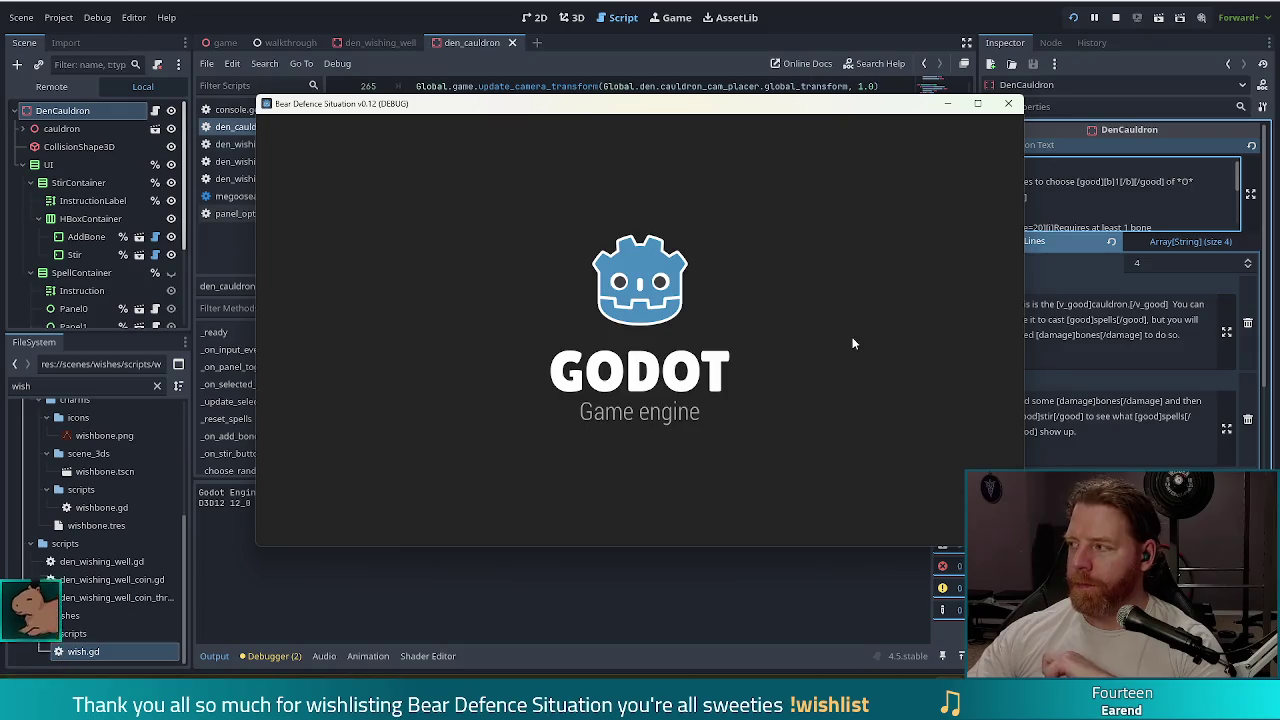
click(429, 346)
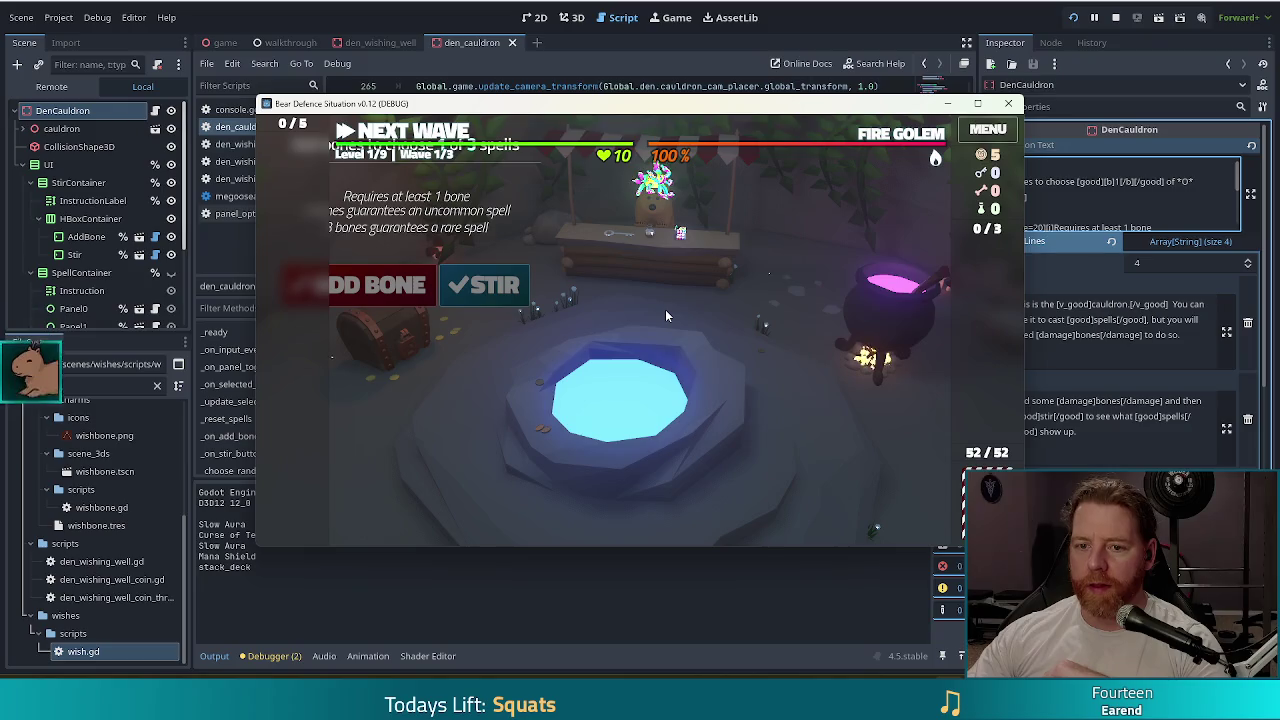
click(1116, 209)
key(BackSpace)
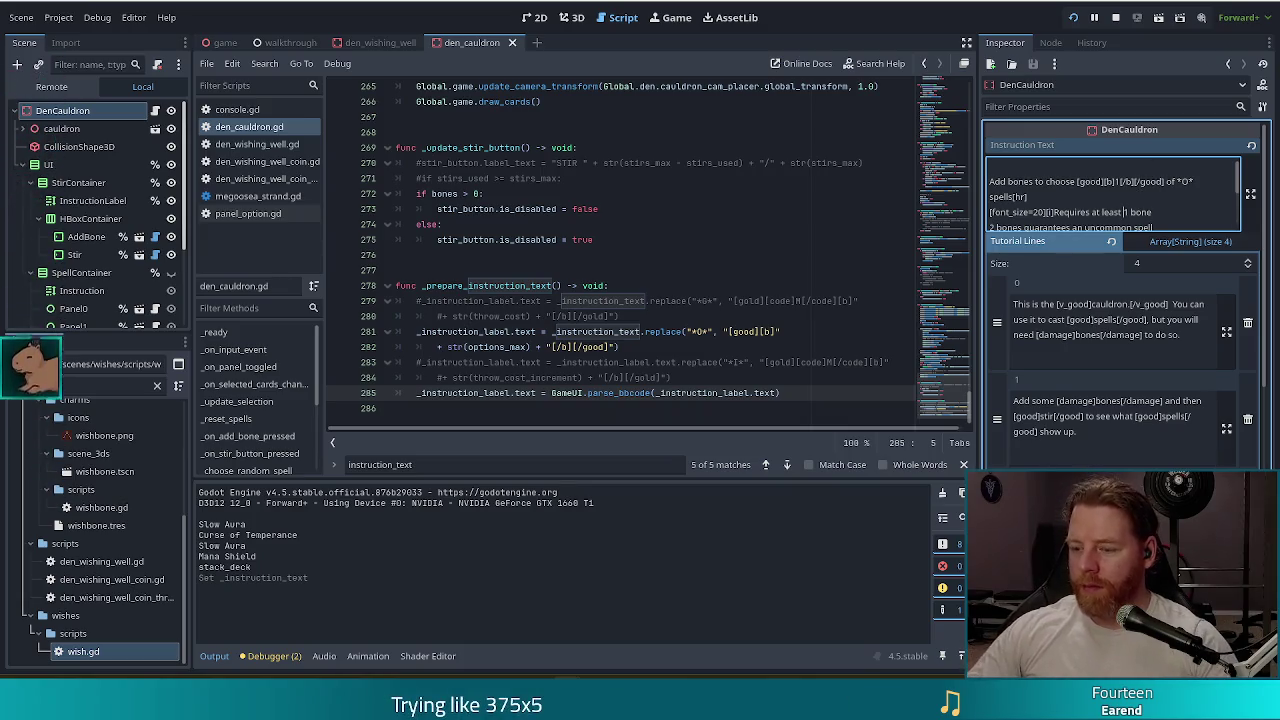
- Wrap '1 bone' in [damage]...[/damage] tags in the Instruction Text and save
text(%d)
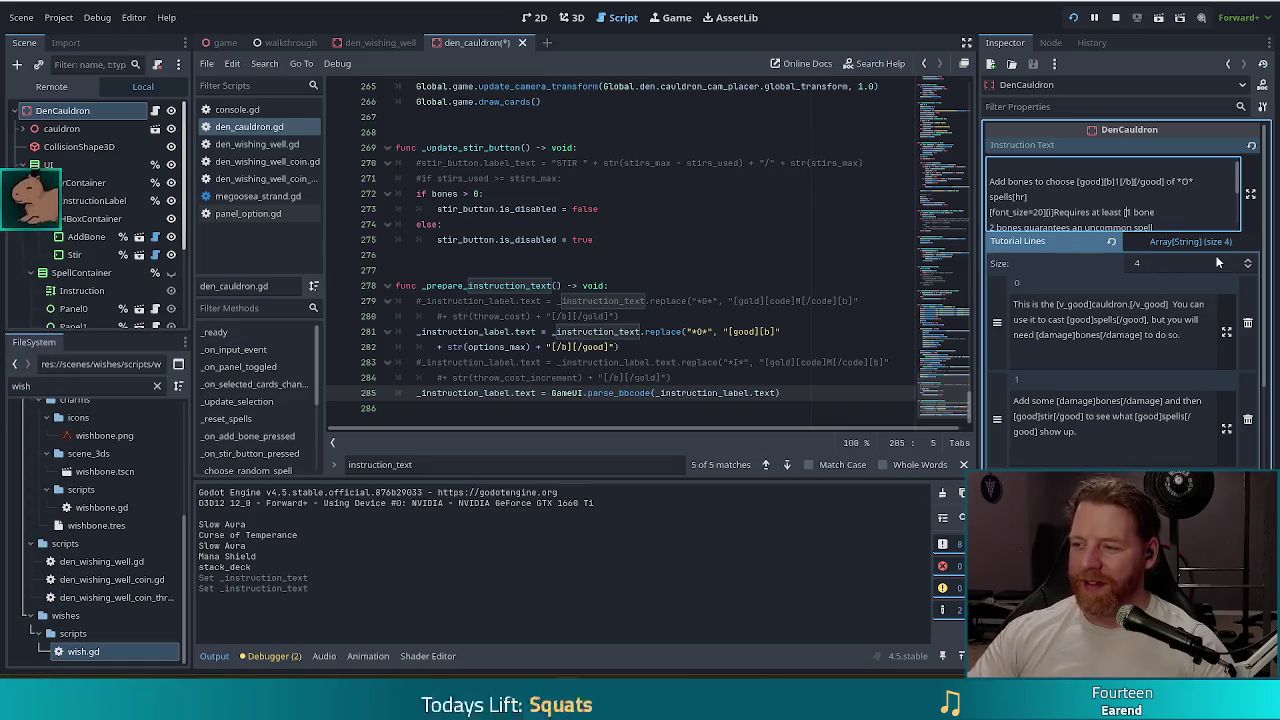
text(damage]1 bone)
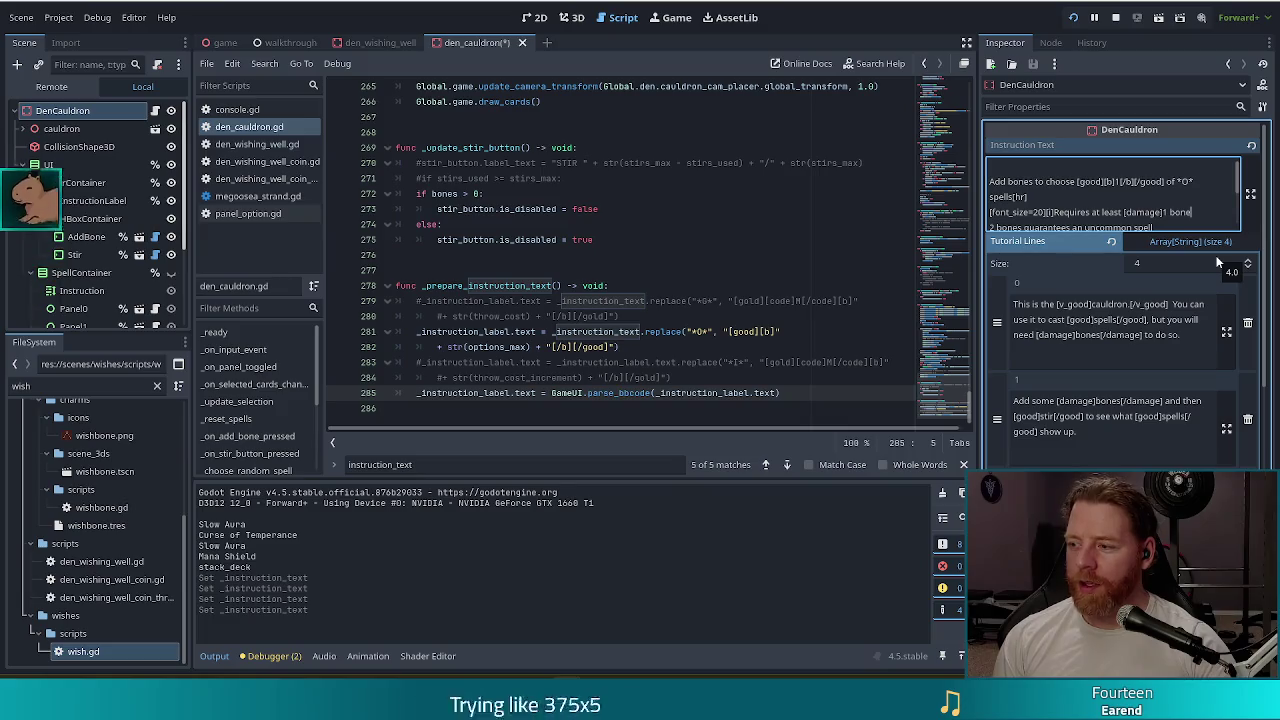
text([/damage)
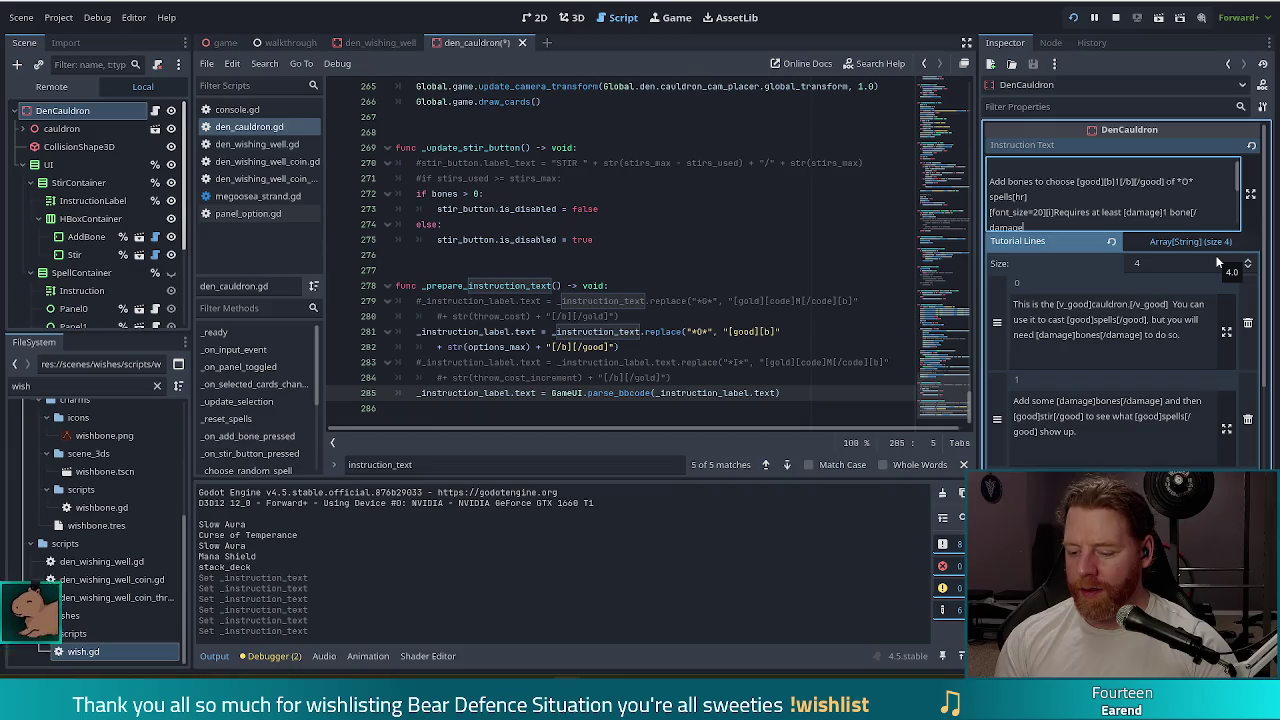
text(])
key(ctrl+s)
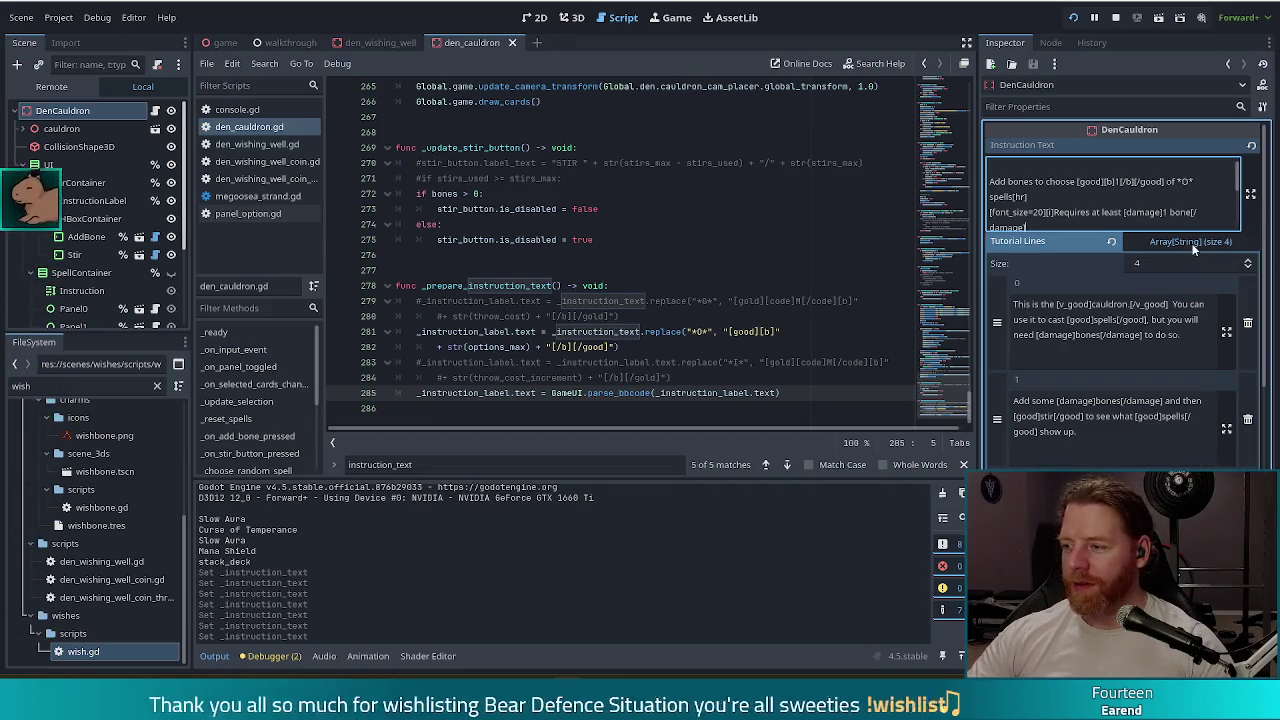
scroll(1048, 209, down, 3)
scroll(1048, 209, up, 2)
scroll(1048, 207, down, 2)
scroll(1050, 203, up, 2)
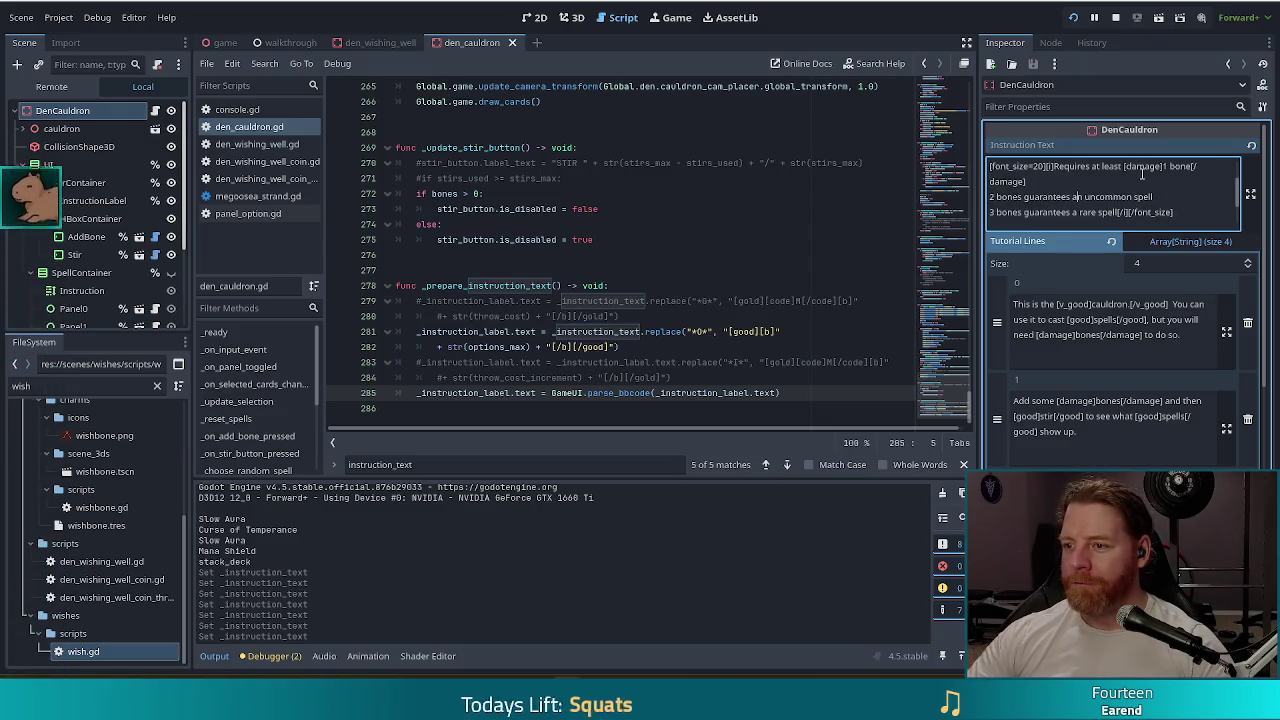
- On the 2 bones line, add [damage]1 bone[/damage] and [uncommon] tags, then wrap 3 bones in [damage] tags
click(990, 197)
text([damage)
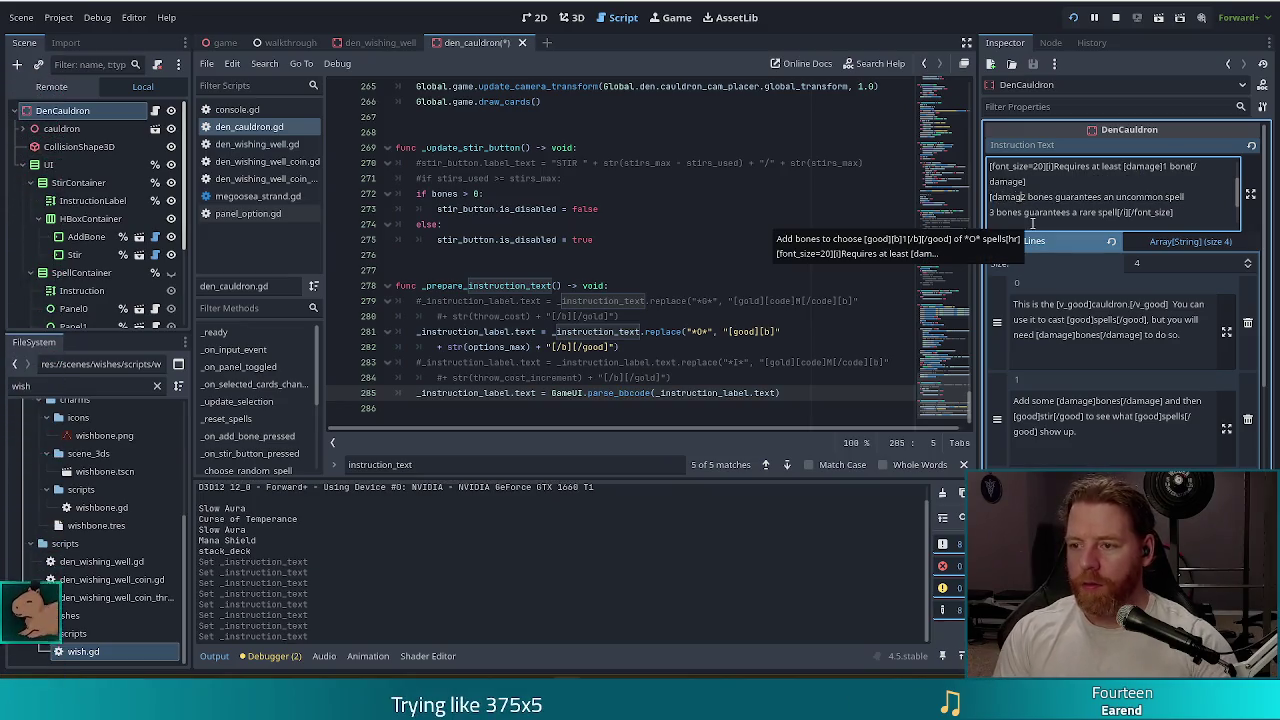
text(]1 bone)
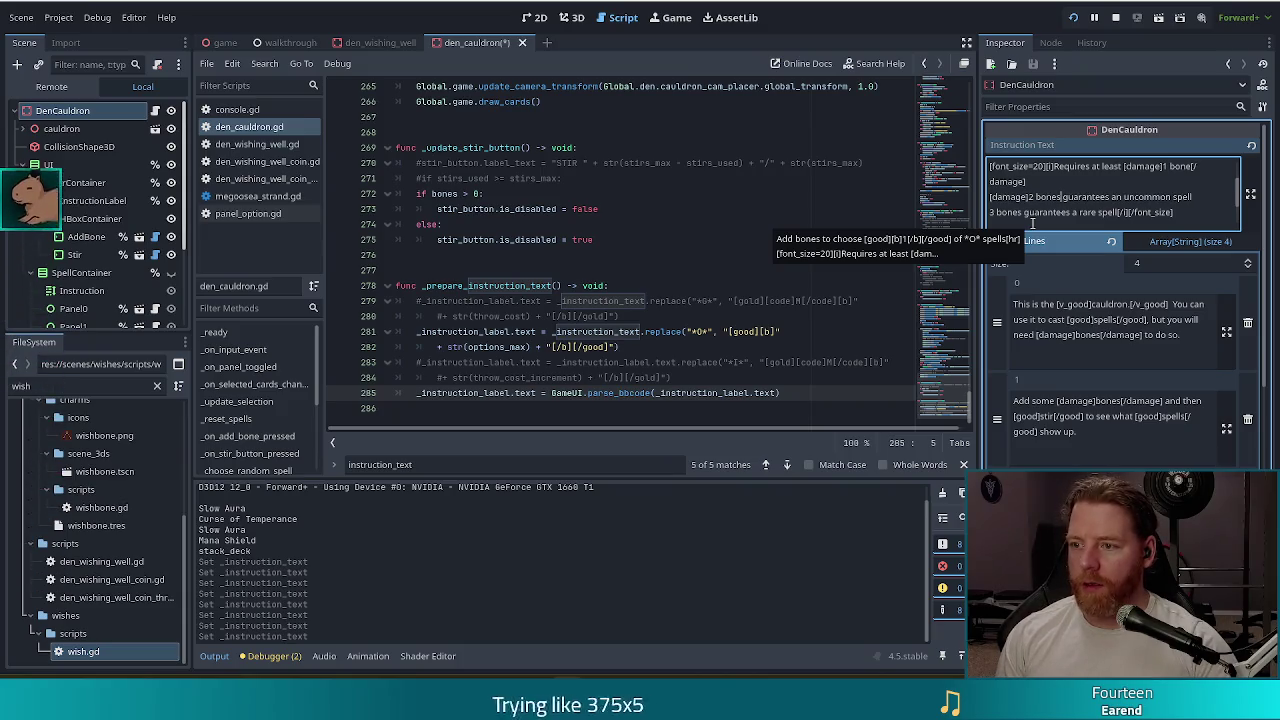
text([/damage)
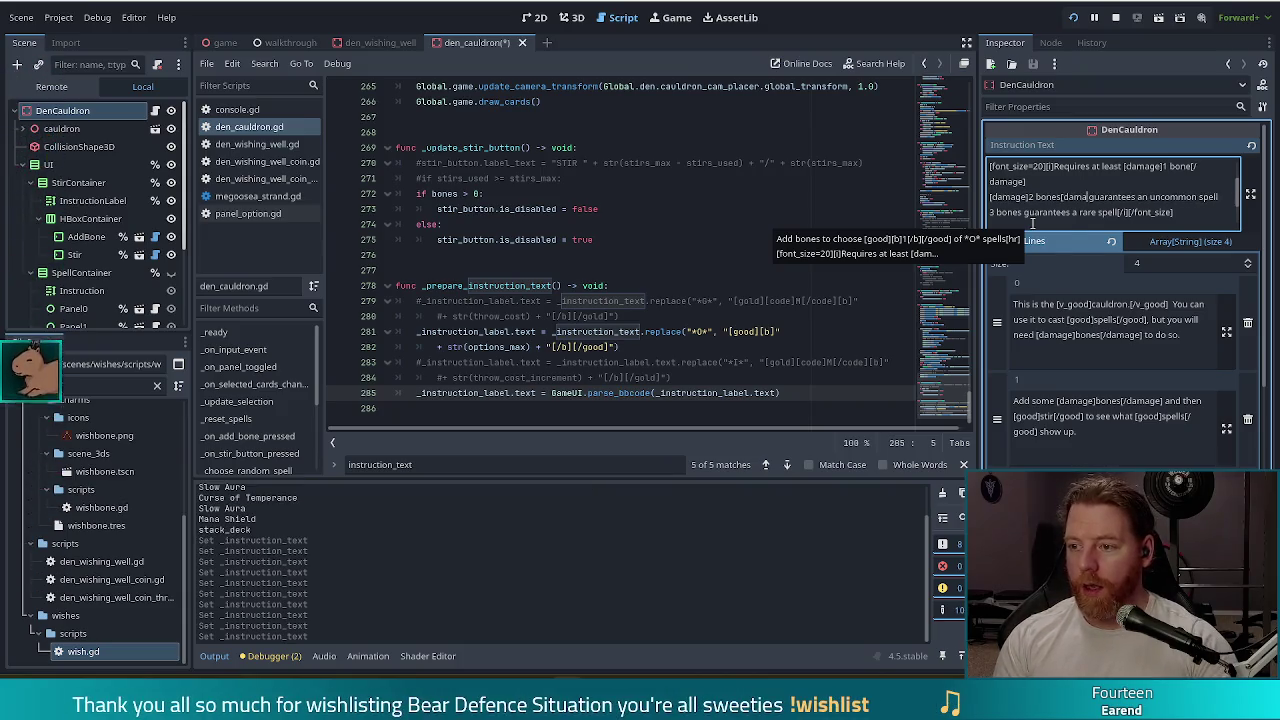
text(])
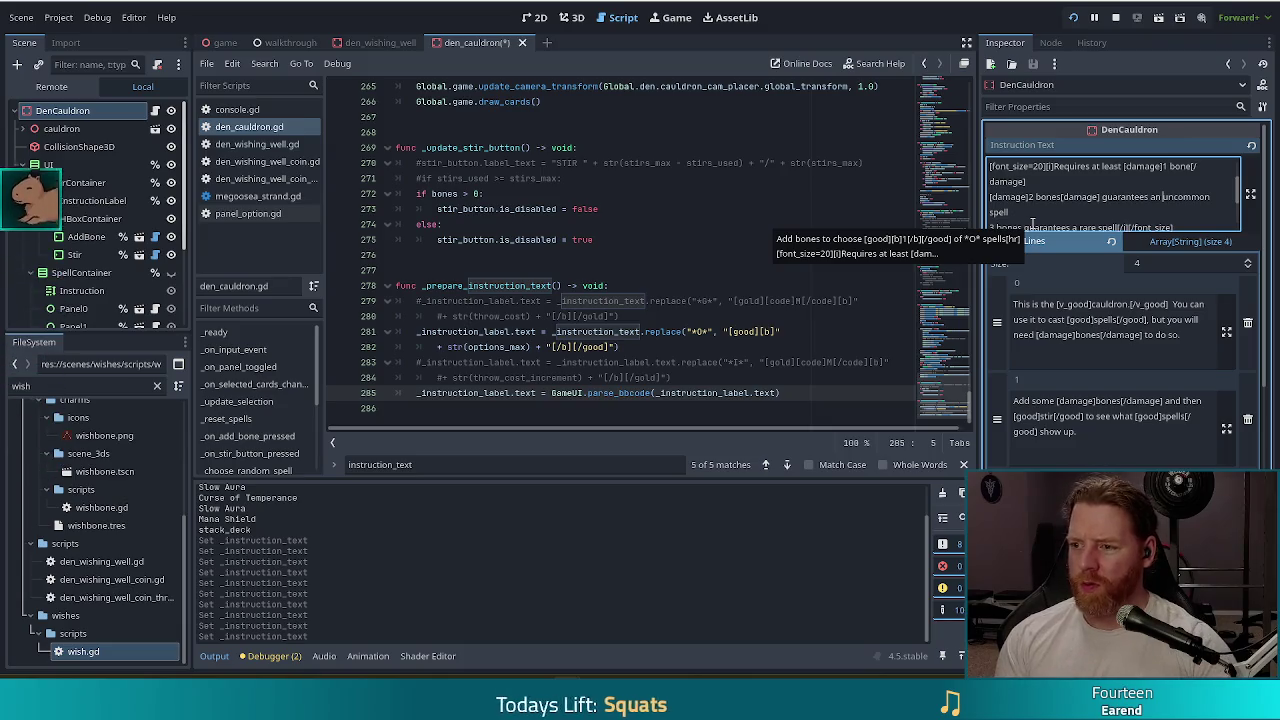
text([uncommon]uncommon)
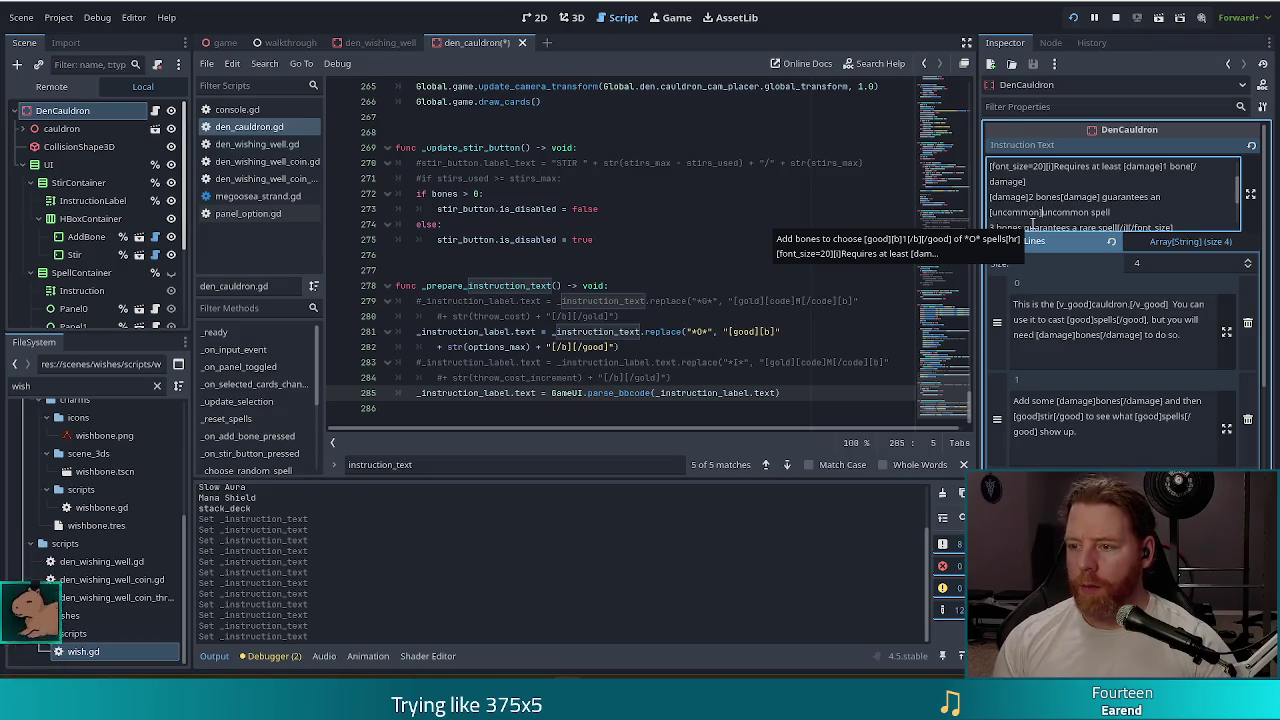
text([/)
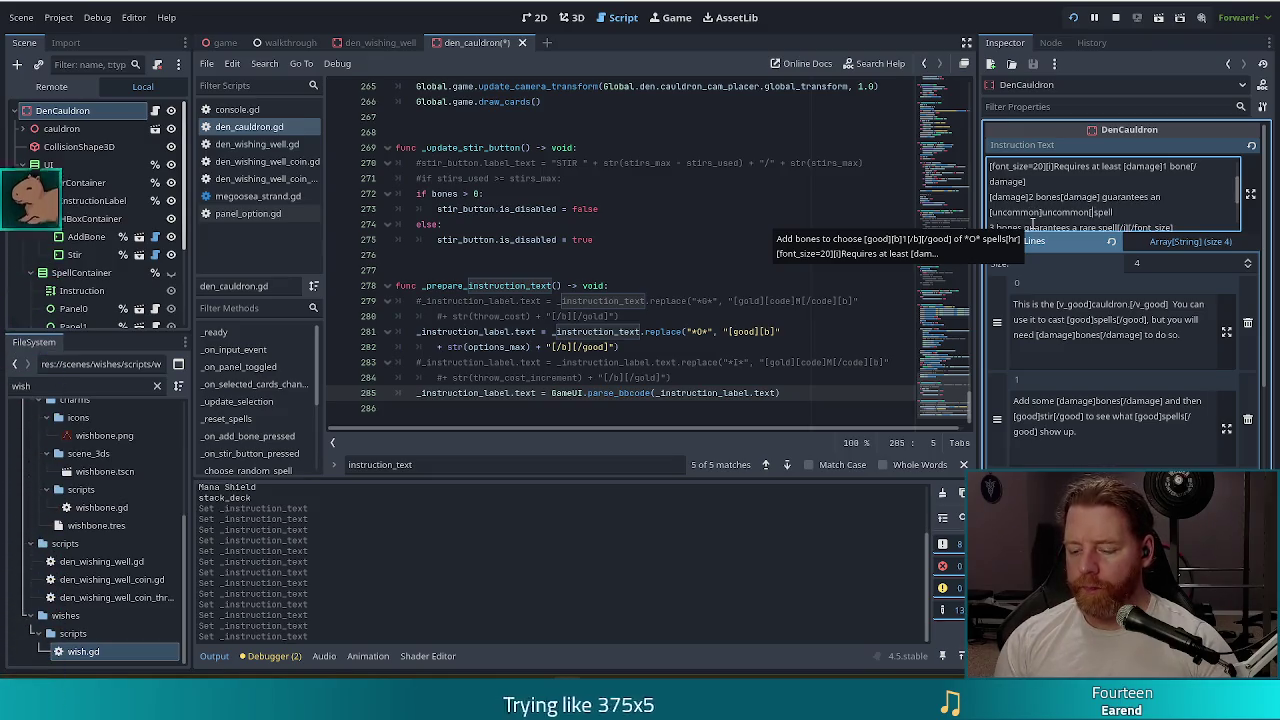
text(uncom)
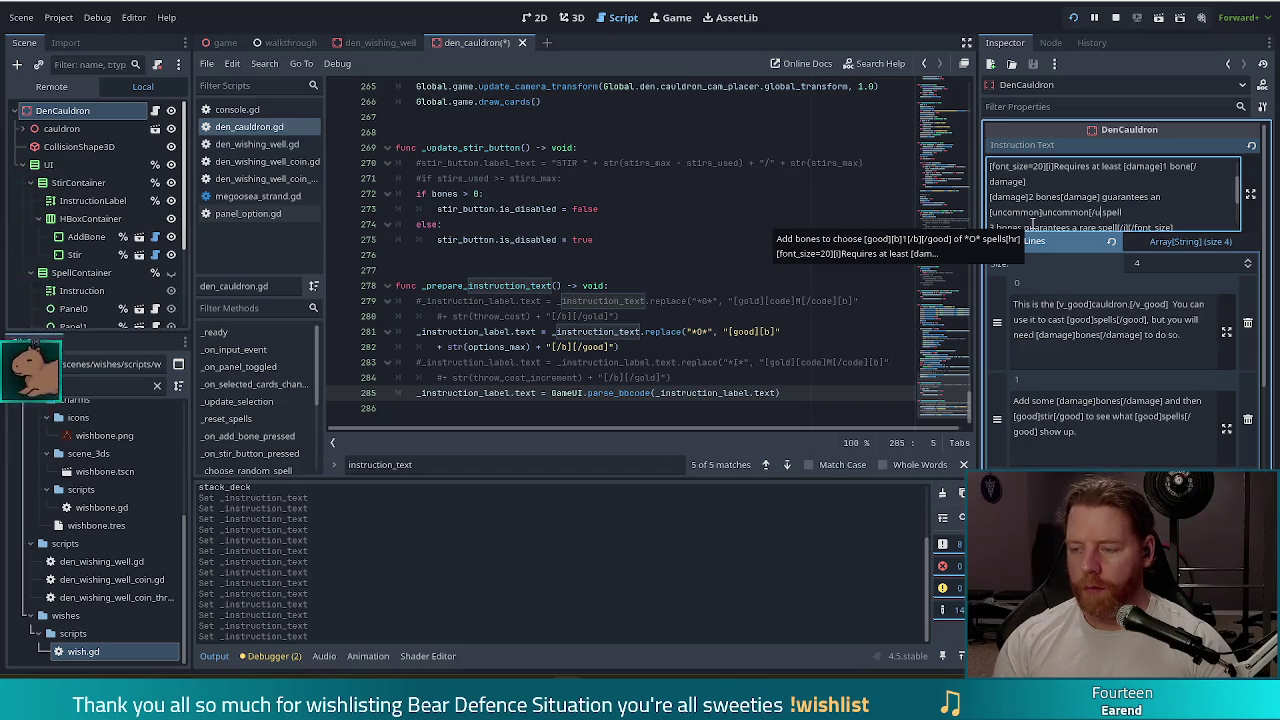
text(mon)
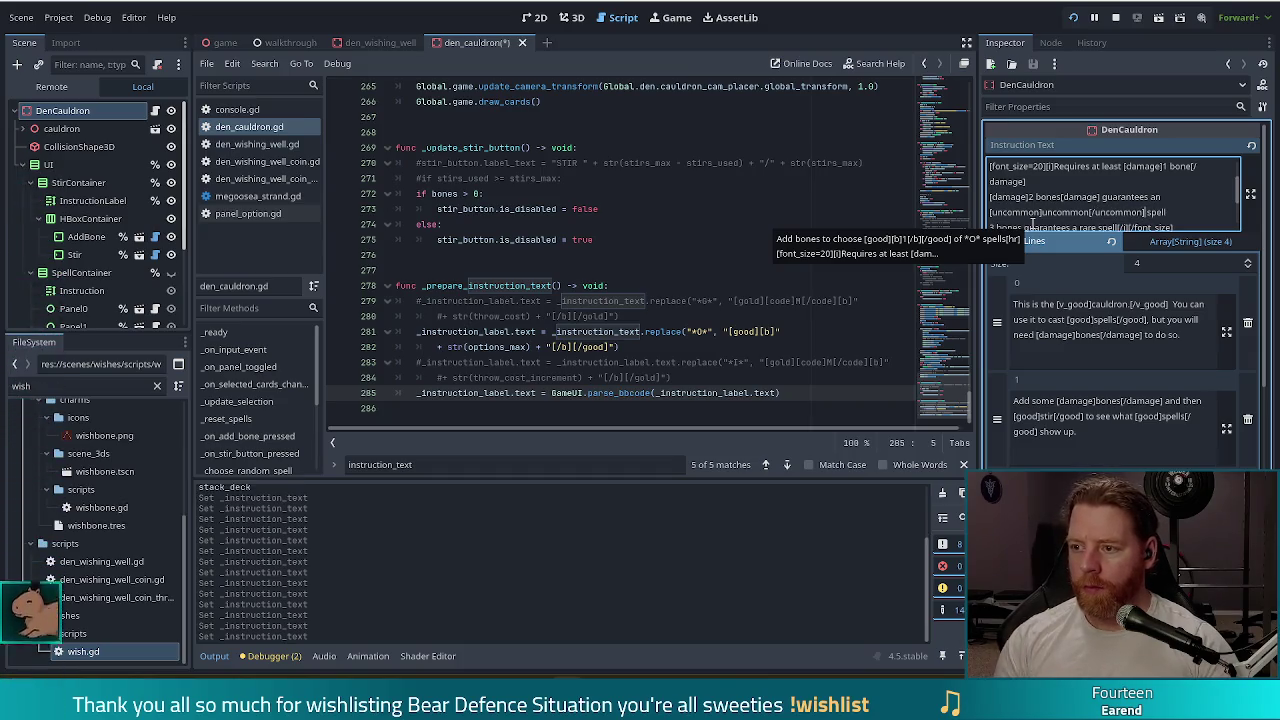
scroll(1068, 178, down, 1)
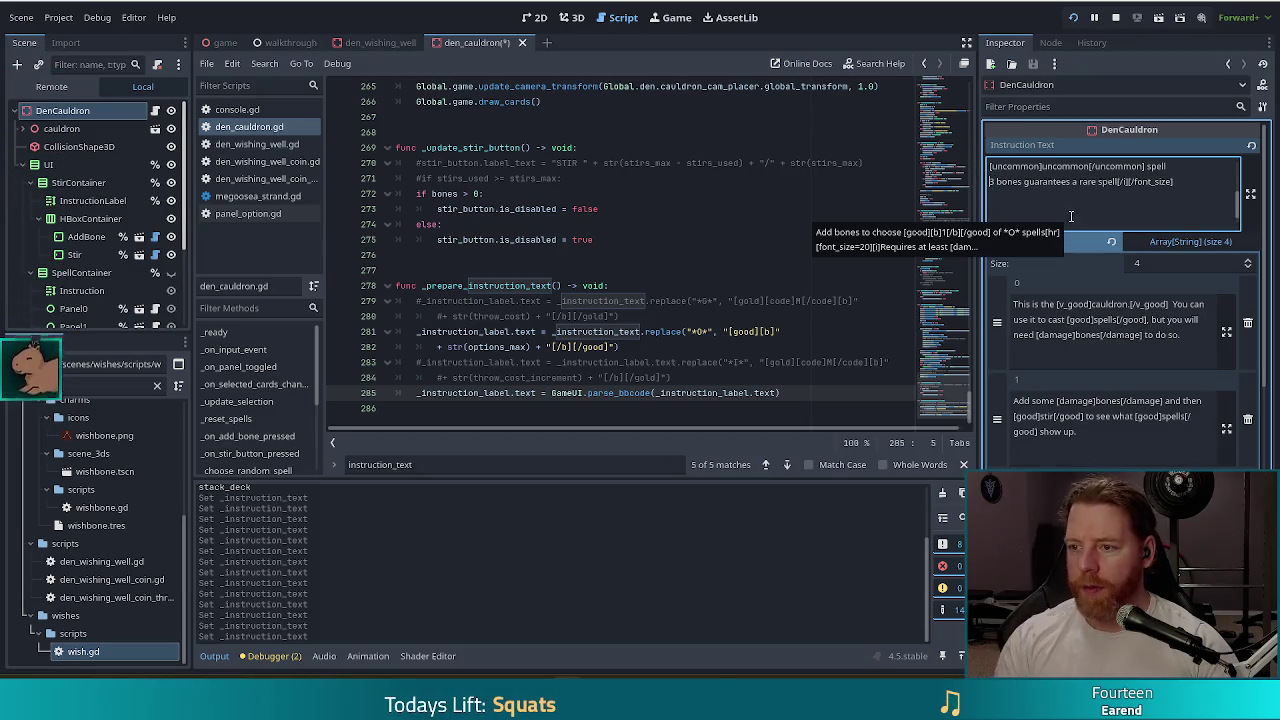
text([damage)
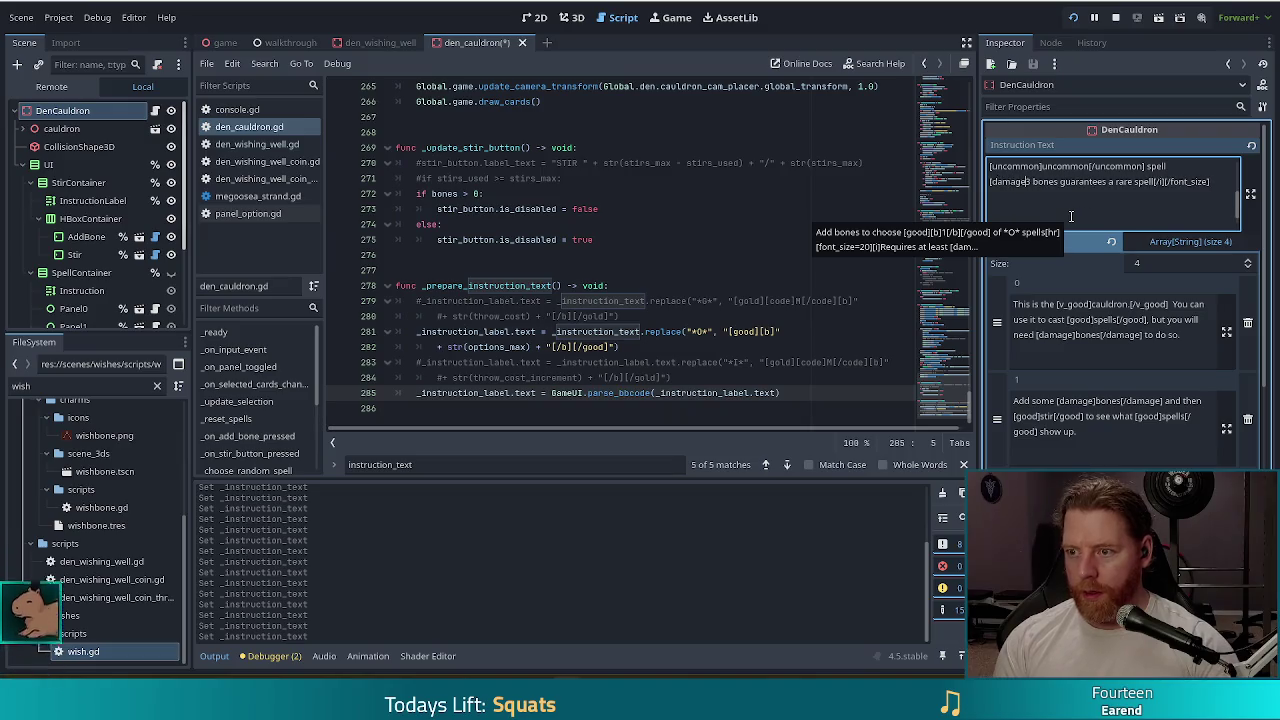
text(])
key(Right)
key(Right)
key(Right)
text([/damage)
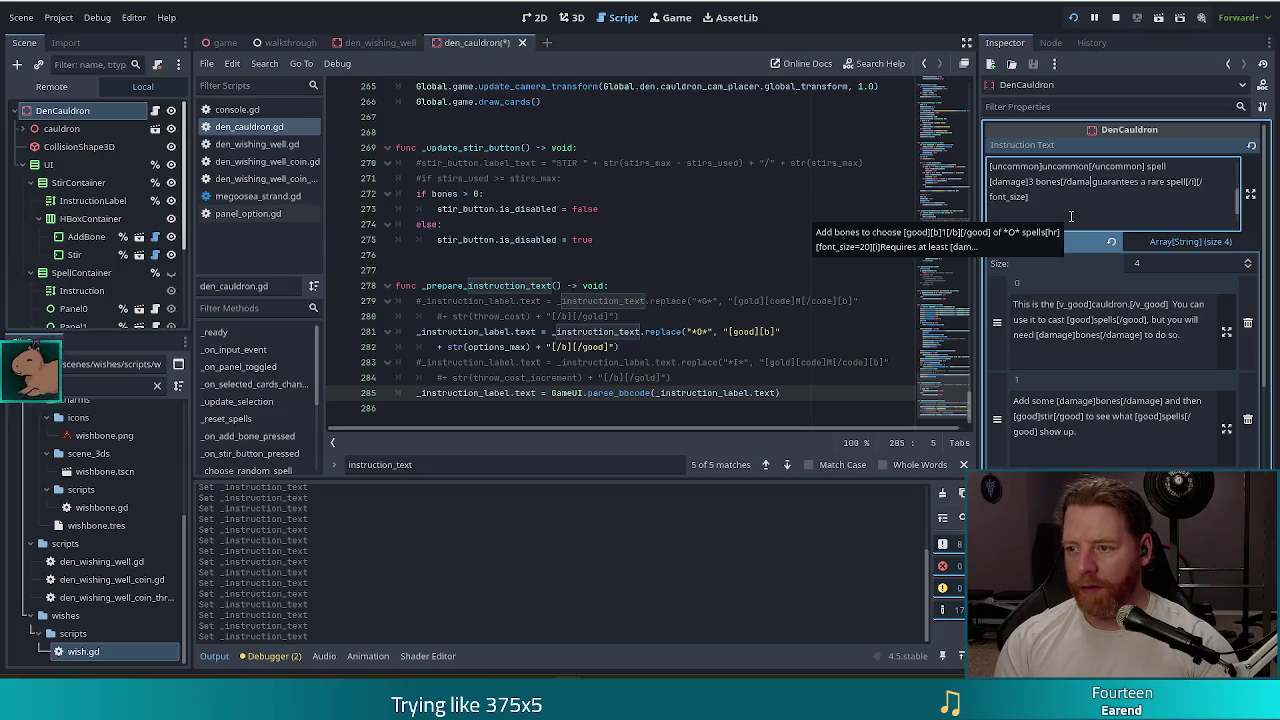
text(])
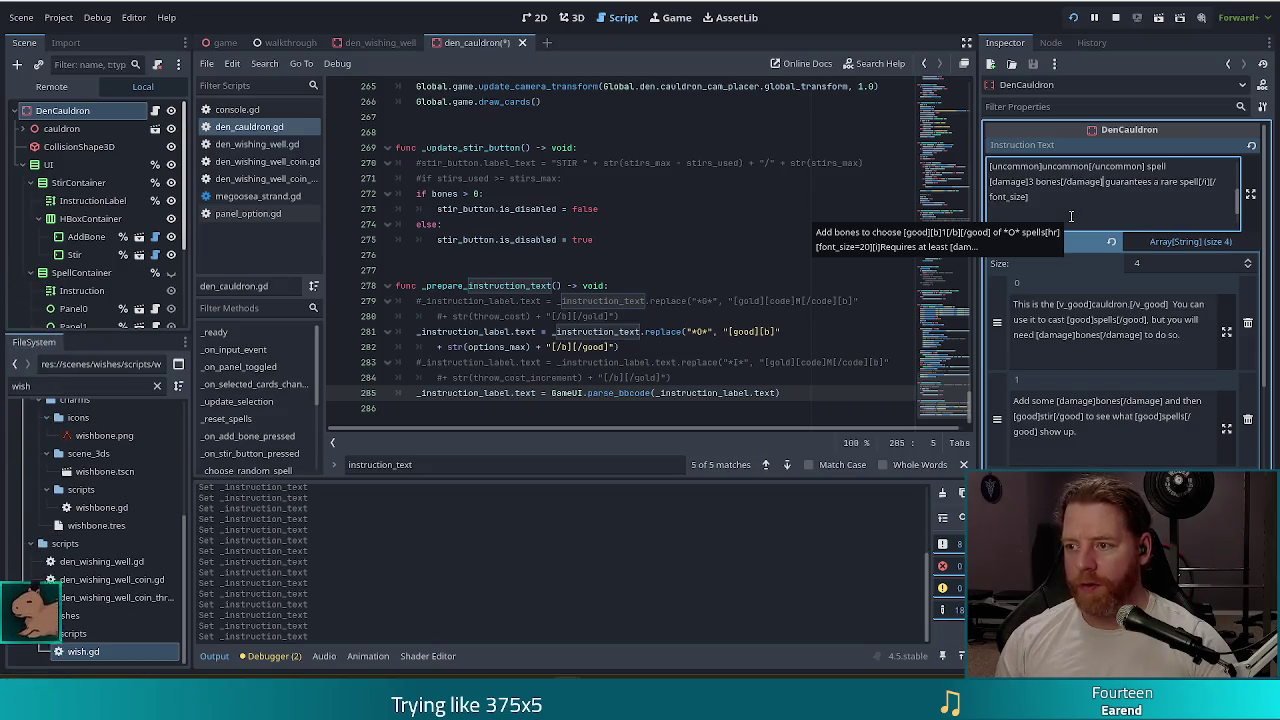
- Wrap 'rare' in [rare]...[/rare] tags, fixing the closing tag, then save and launch a debug run
key(ctrl+Right)
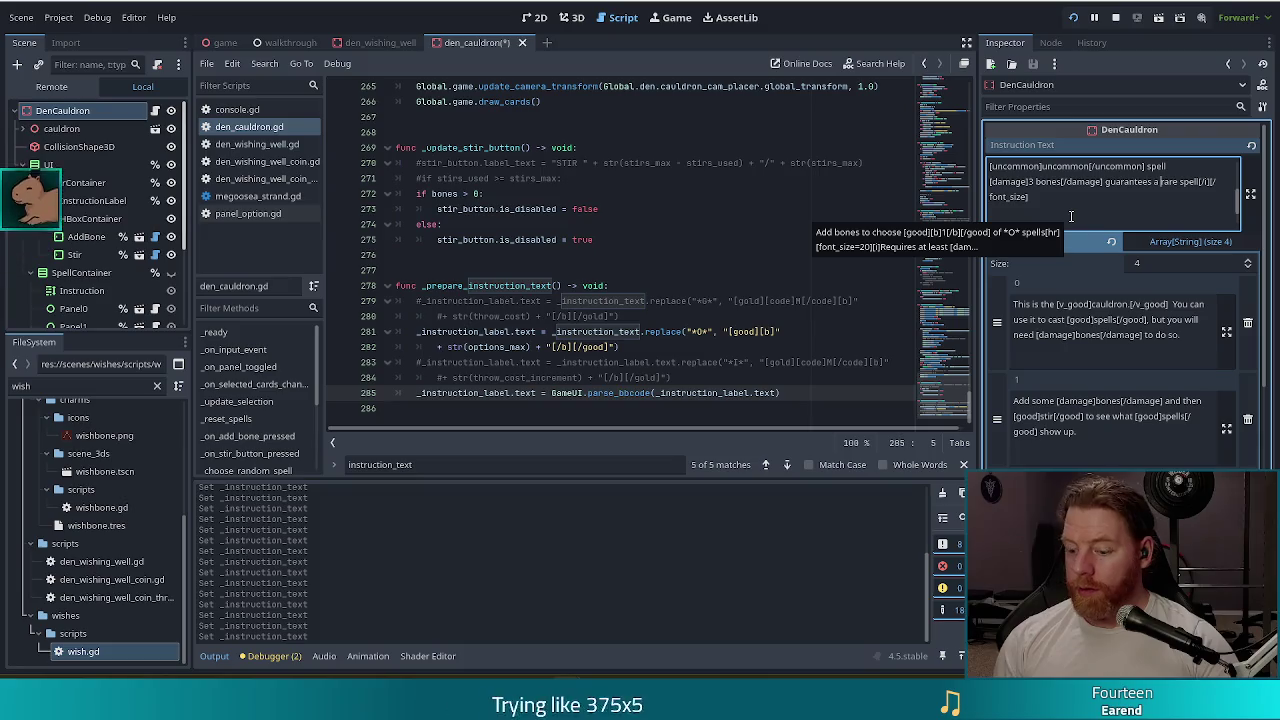
text([rare]rare)
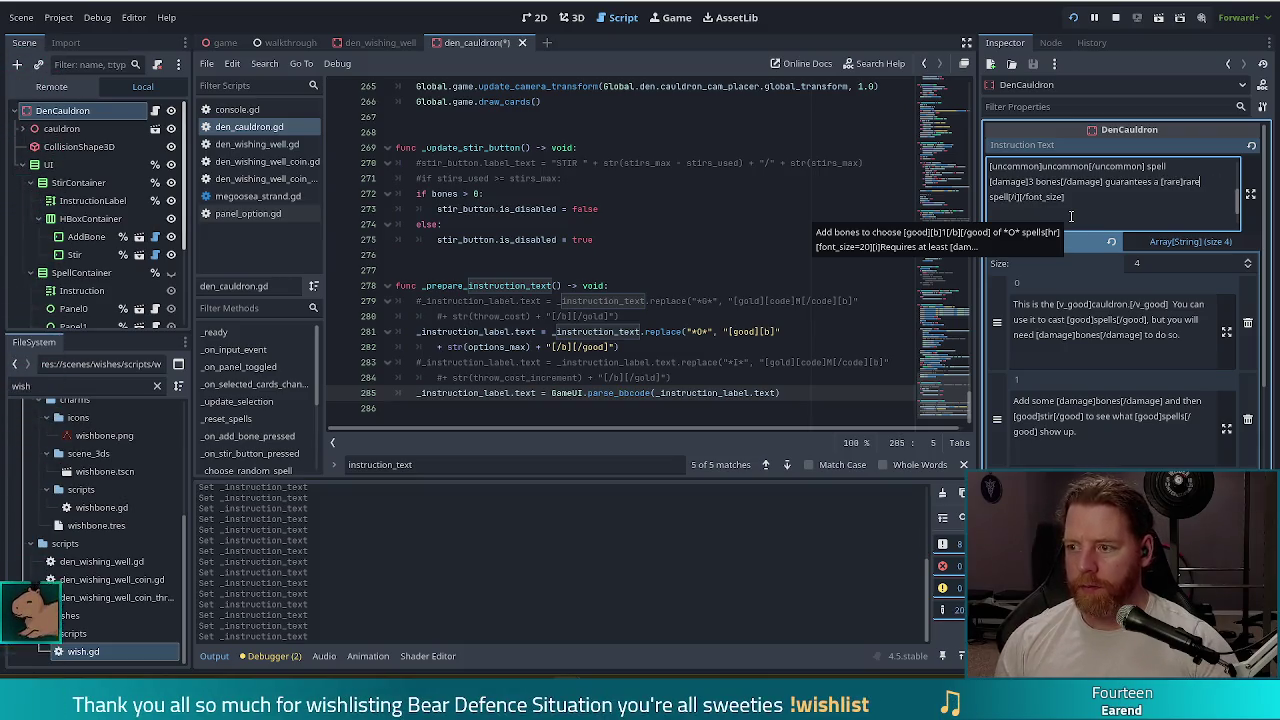
text([/rare])
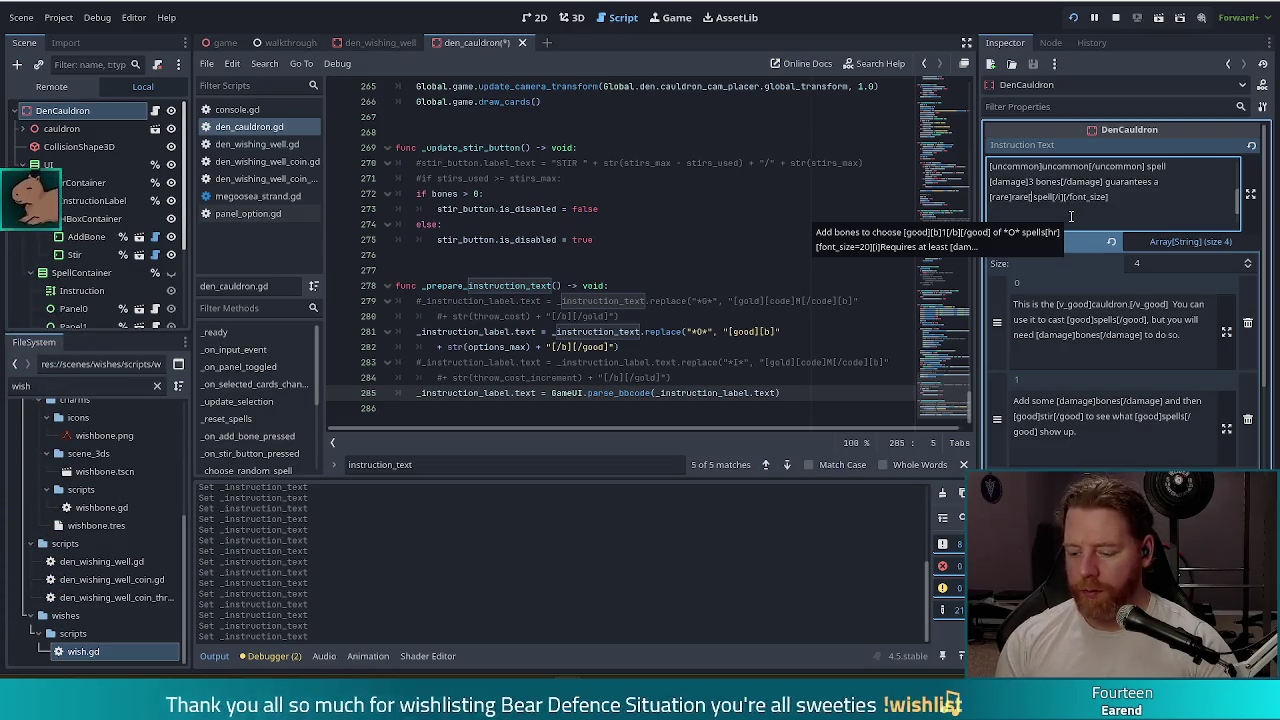
key(BackSpace)
key(BackSpace)
key(BackSpace)
text(re])
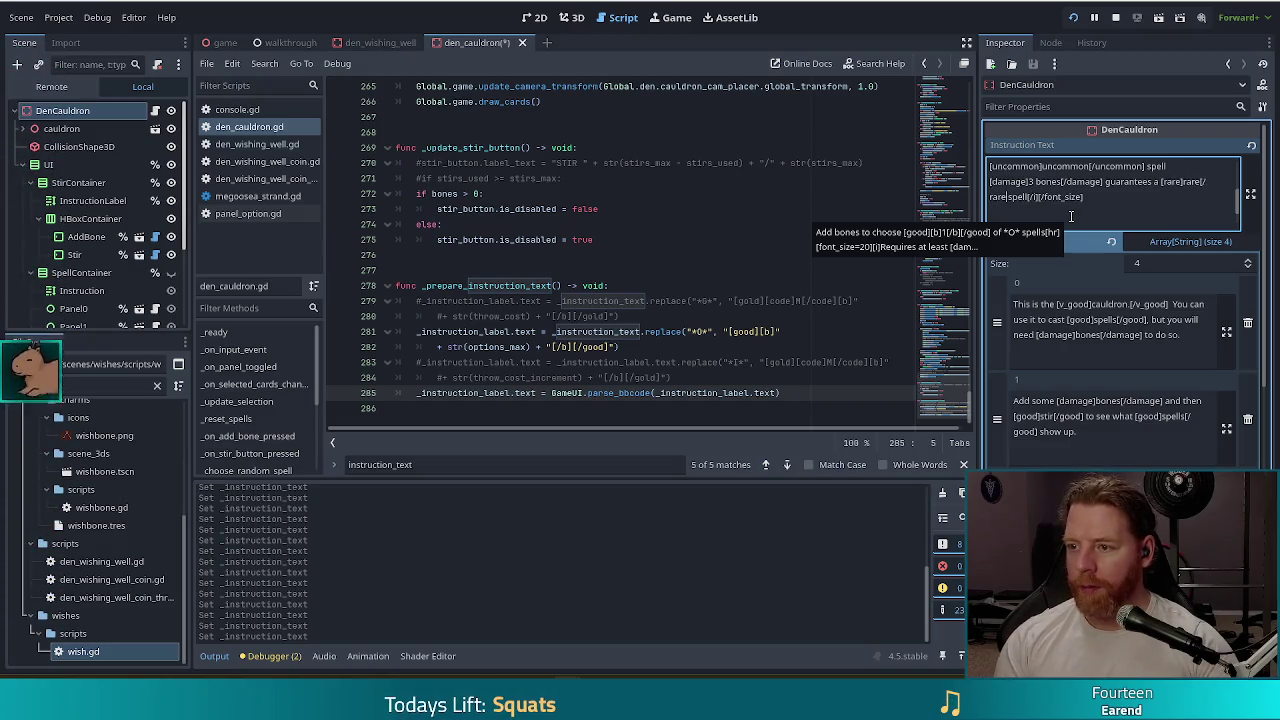
key(ctrl+s)
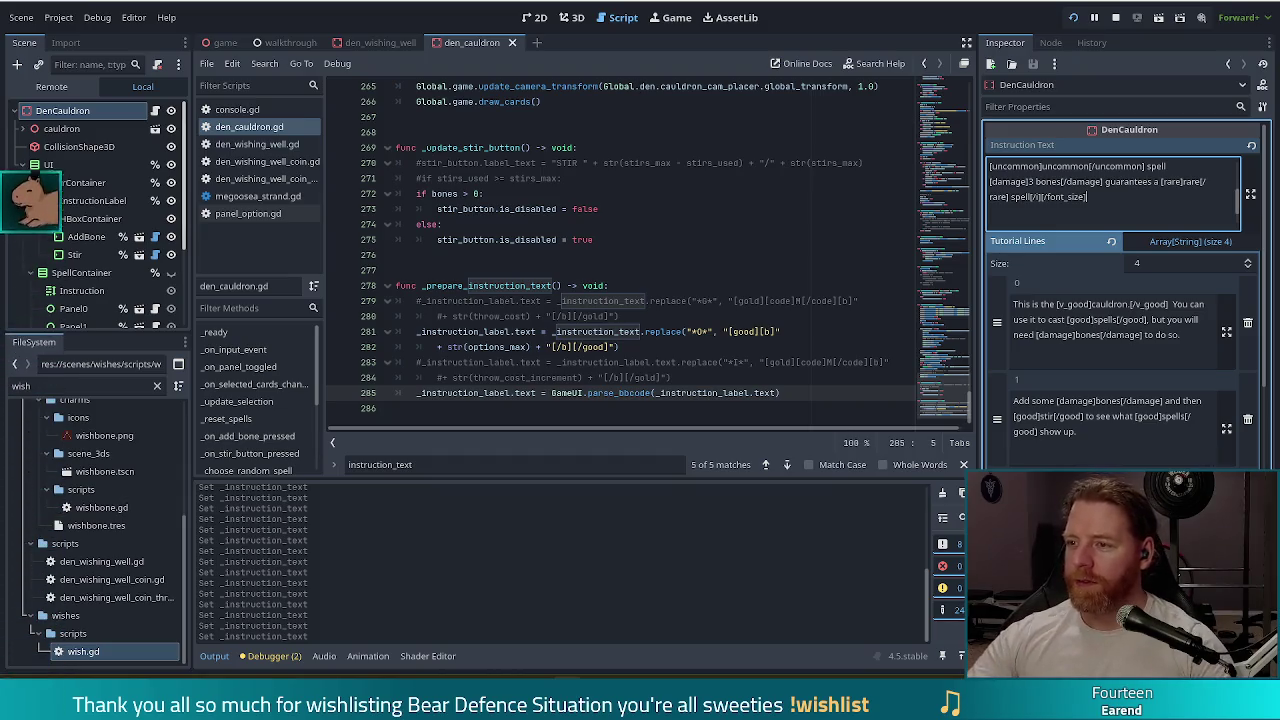
key(F5)
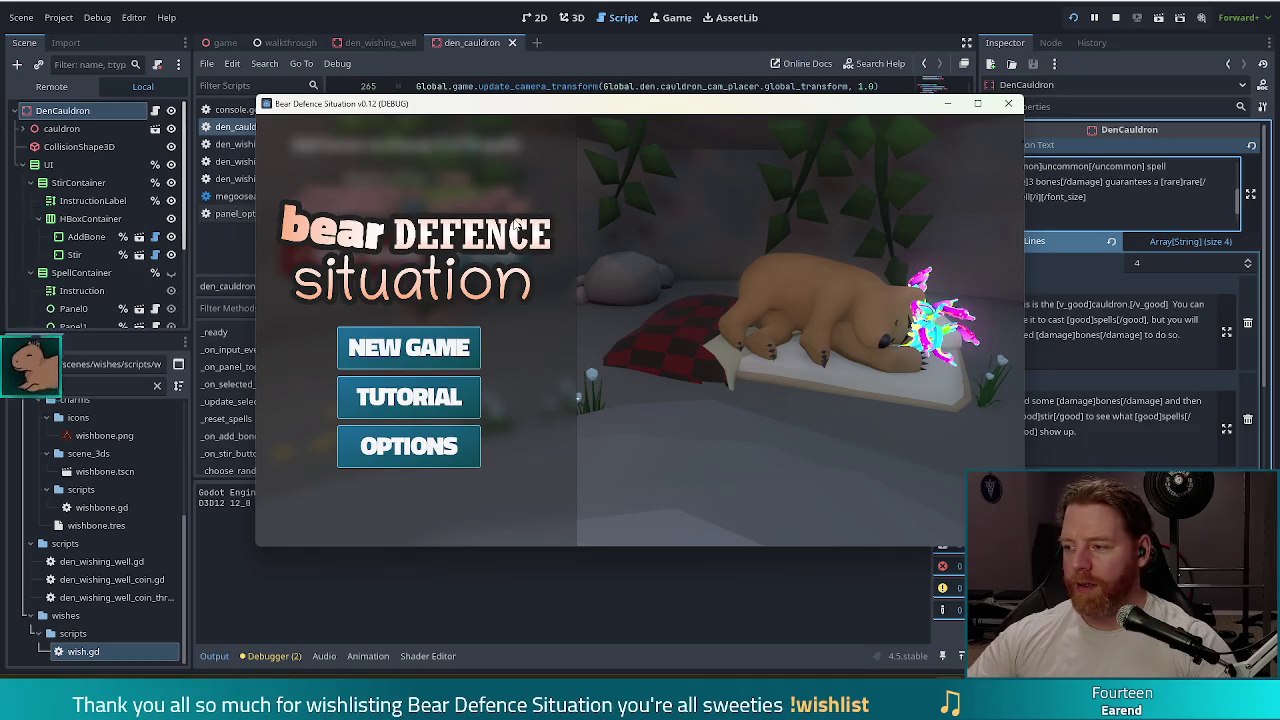
- Start a new game and check the cauldron instructions, which still show raw [/i][/font_size] tags
click(437, 352)
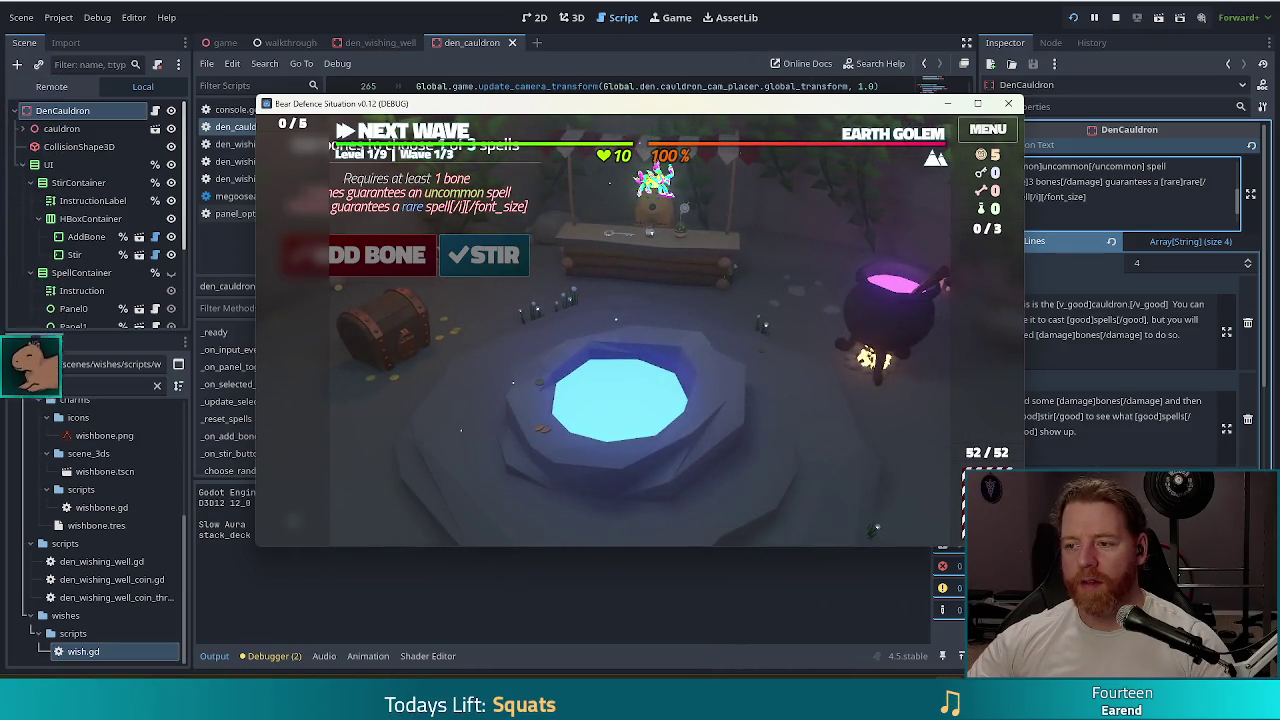
click(697, 3)
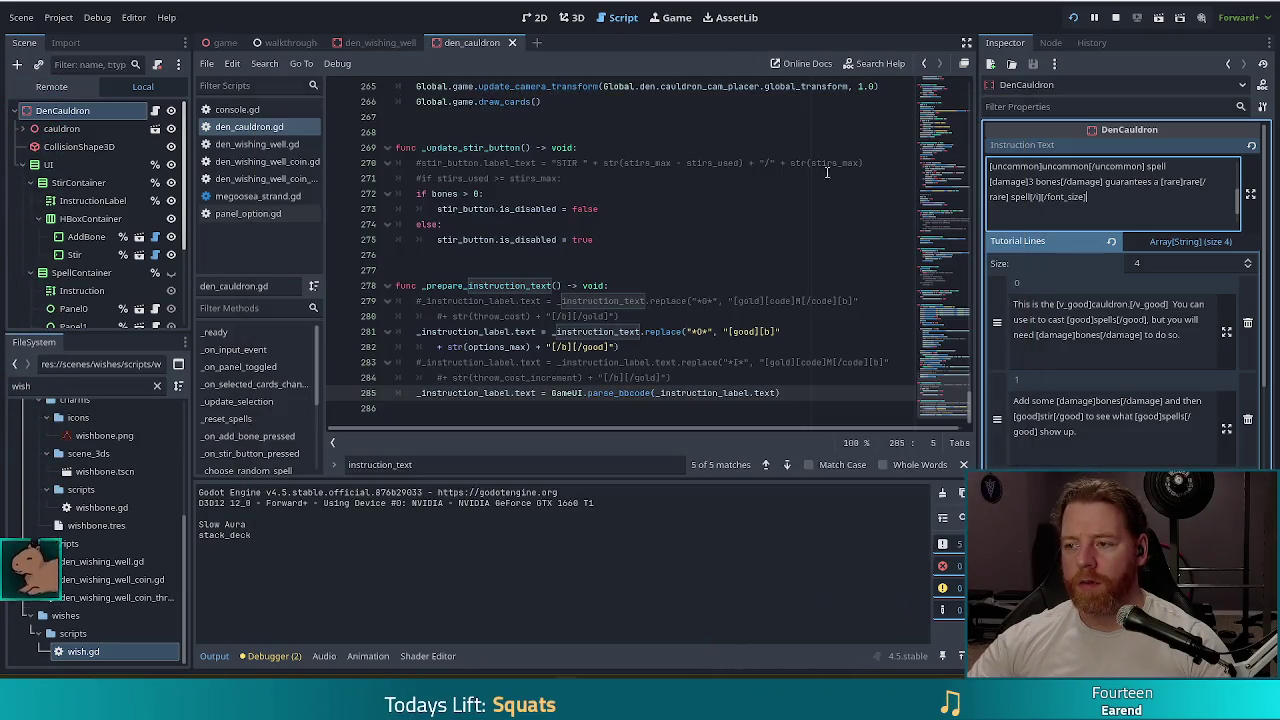
click(1010, 197)
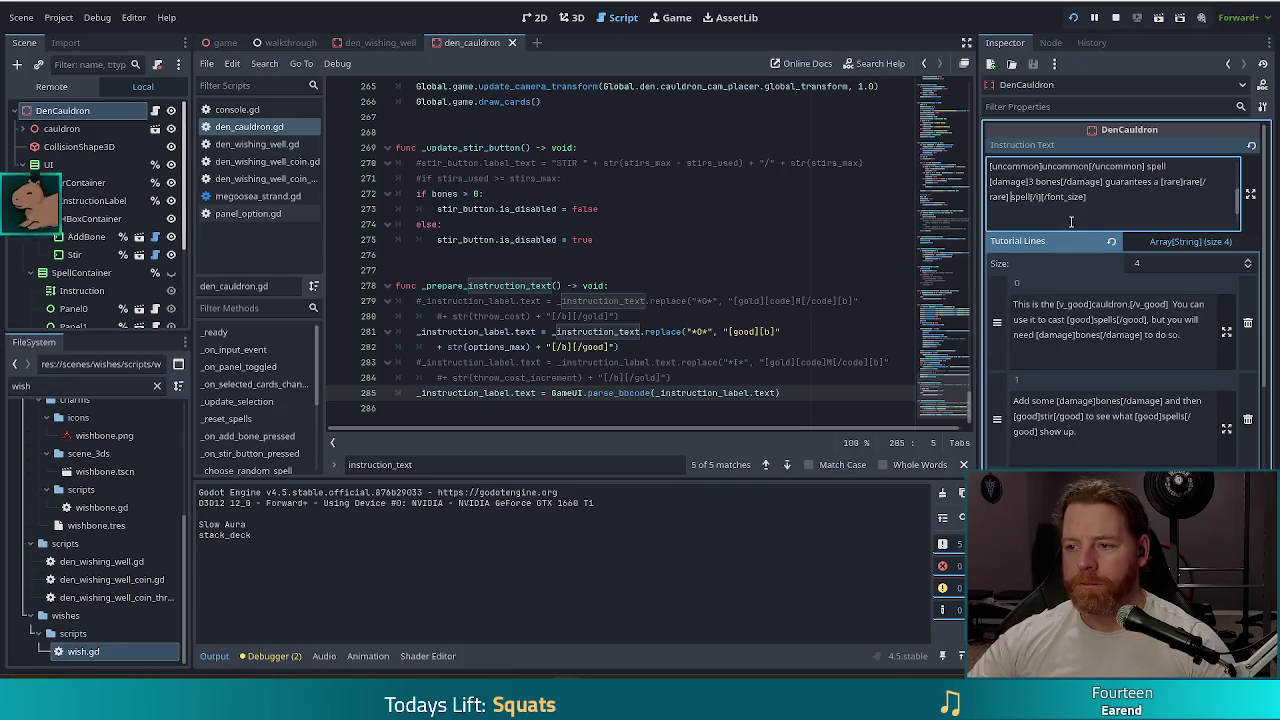
key(alt+Tab)
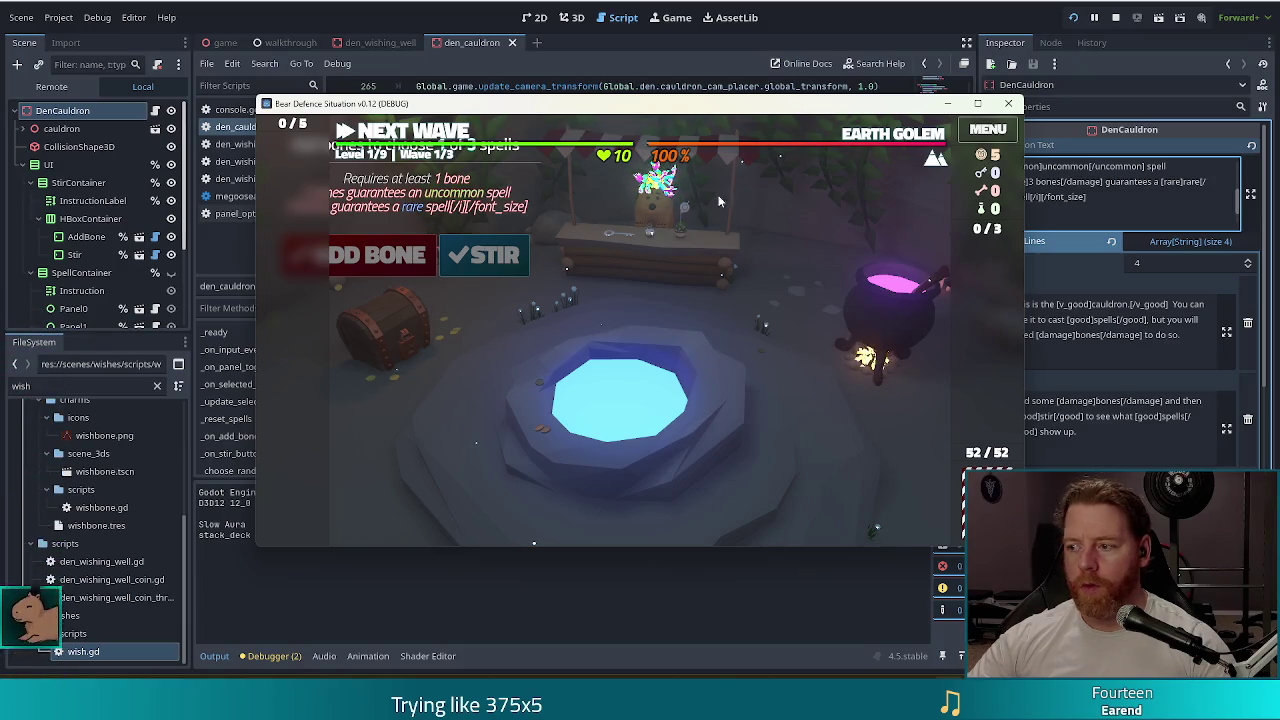
key(alt+Tab)
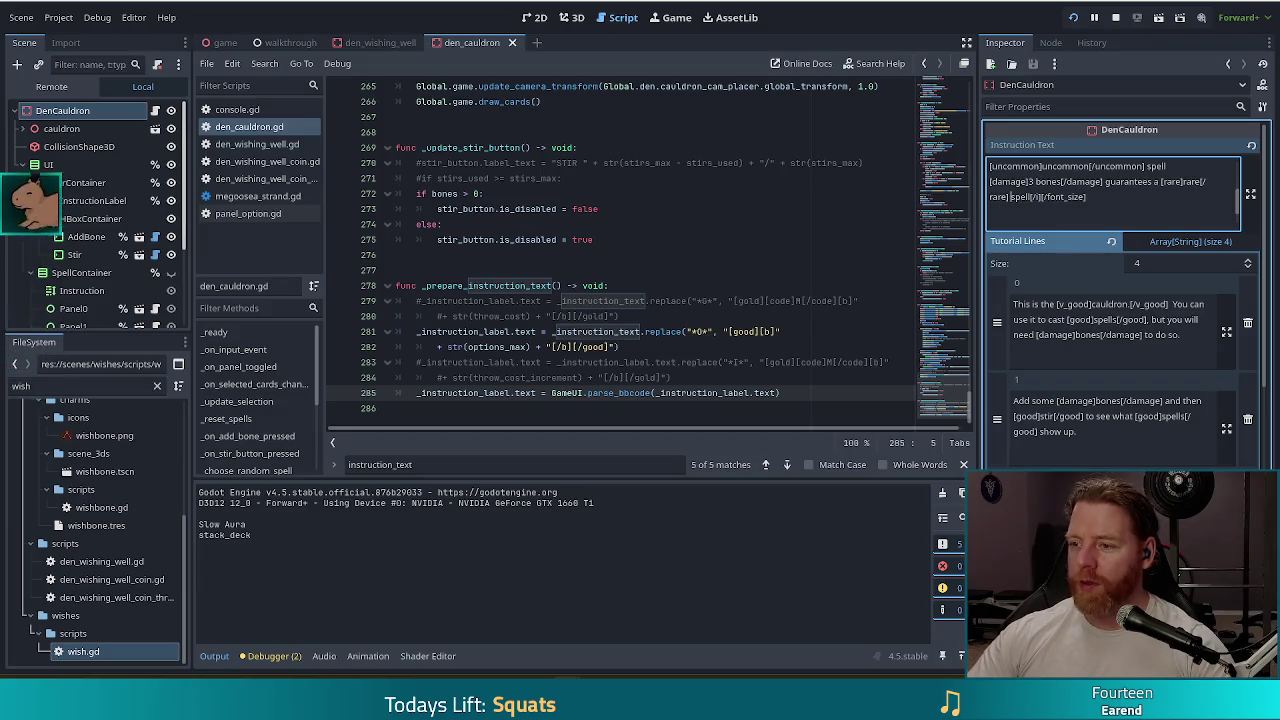
- Review the bone wording in the Inspector's Instruction Text and restart the debug run with F5
click(1125, 201)
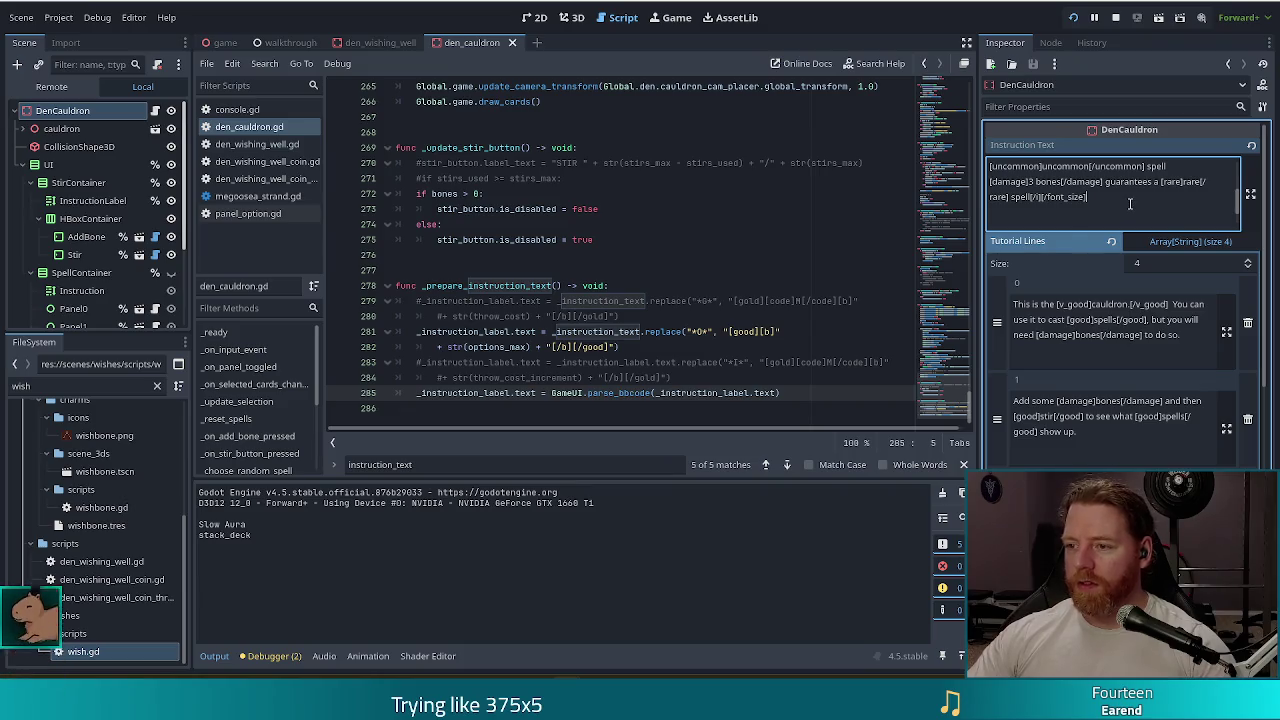
scroll(1130, 204, up, 3)
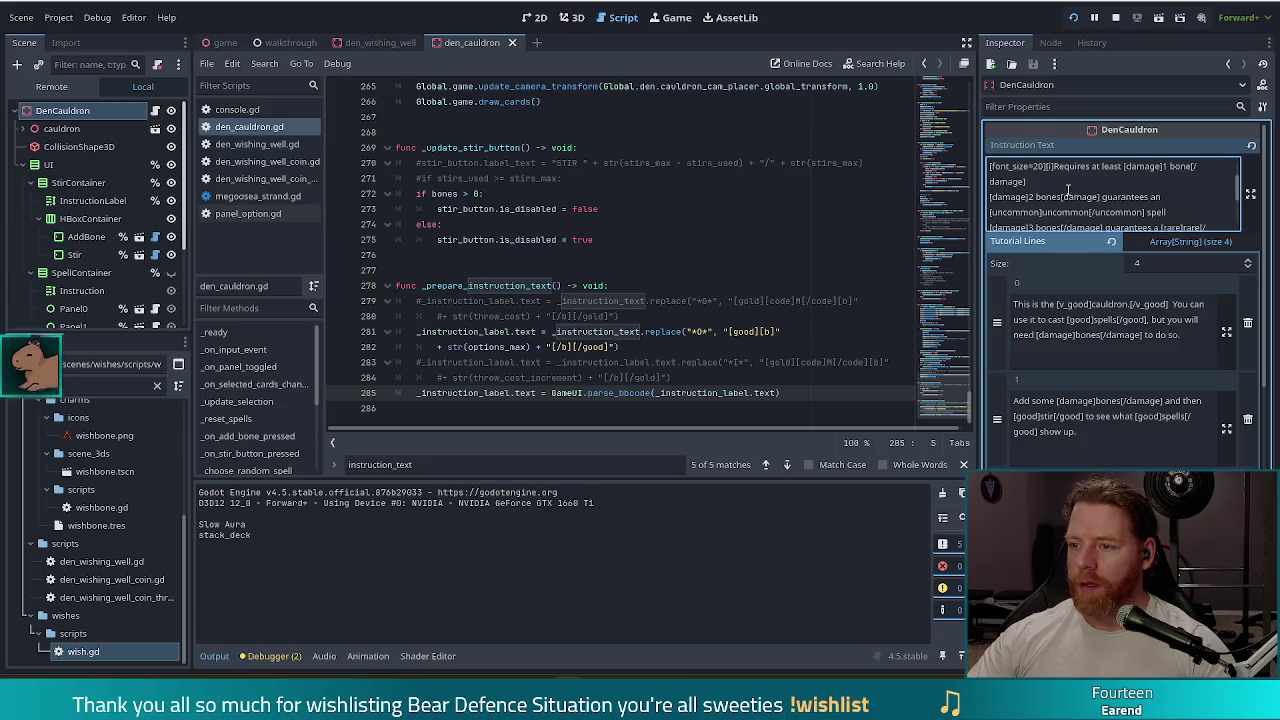
scroll(1042, 200, down, 3)
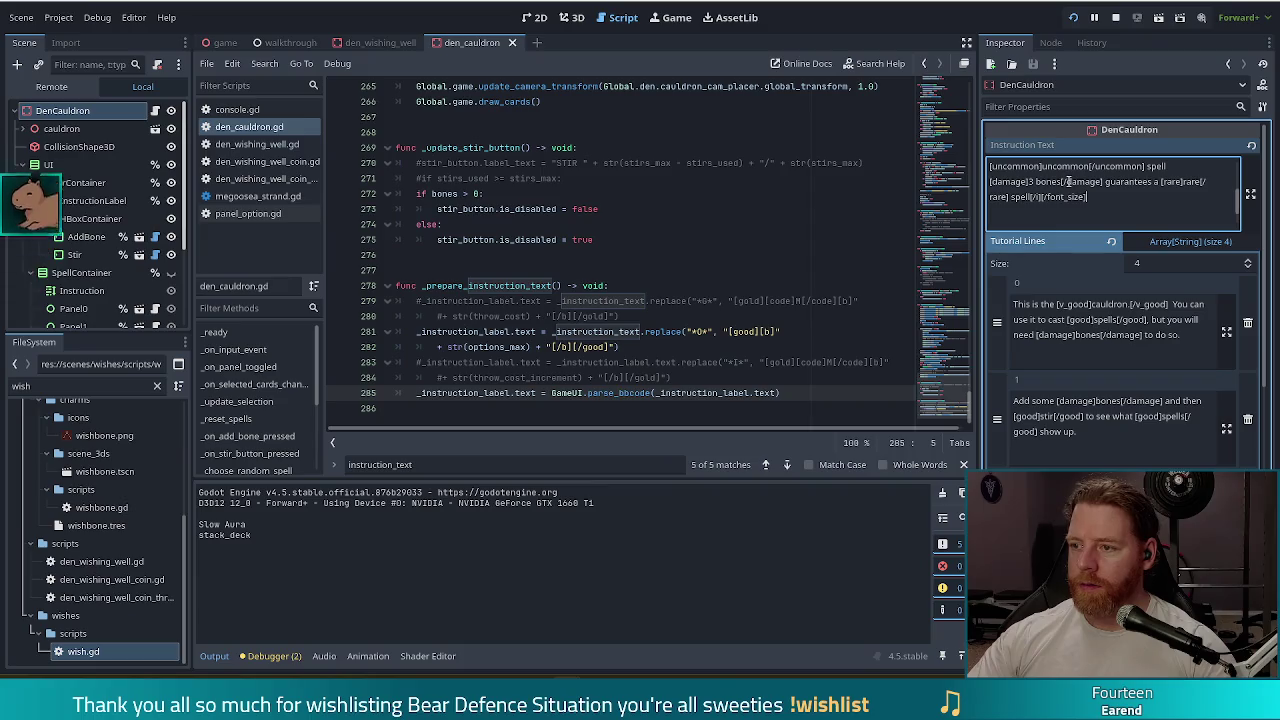
key(F5)
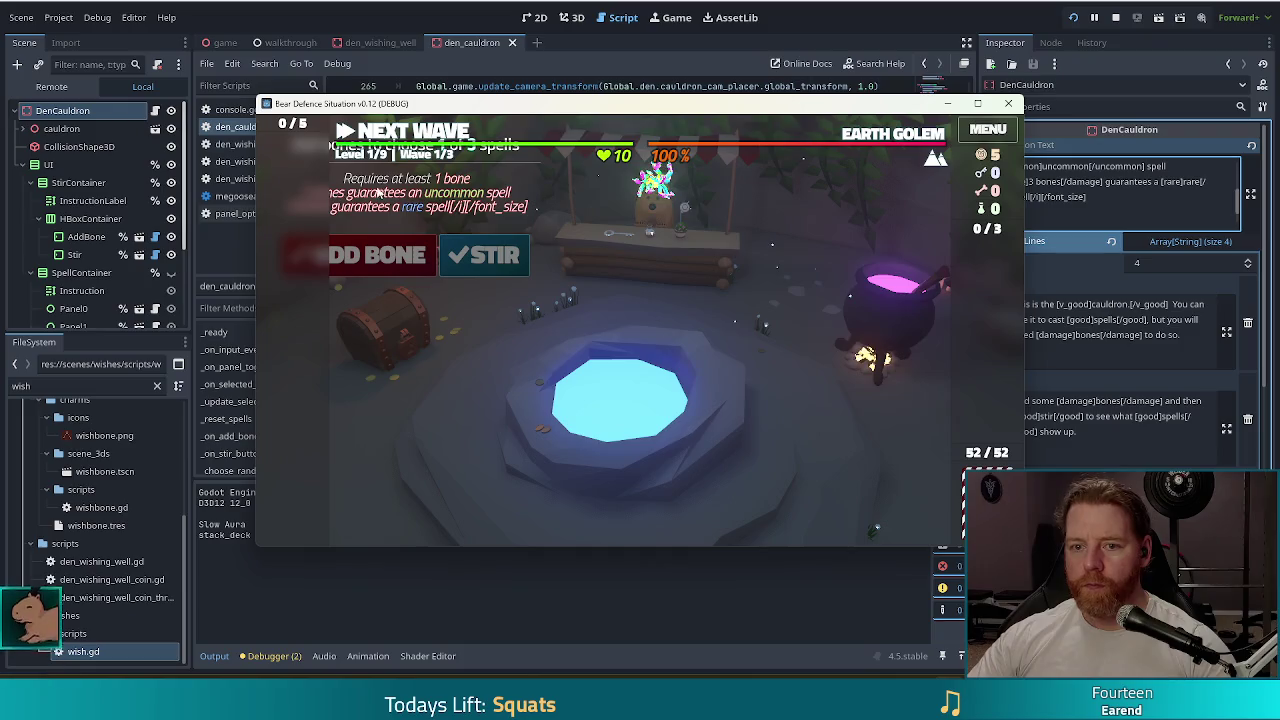
click(1134, 183)
scroll(1147, 199, up, 2)
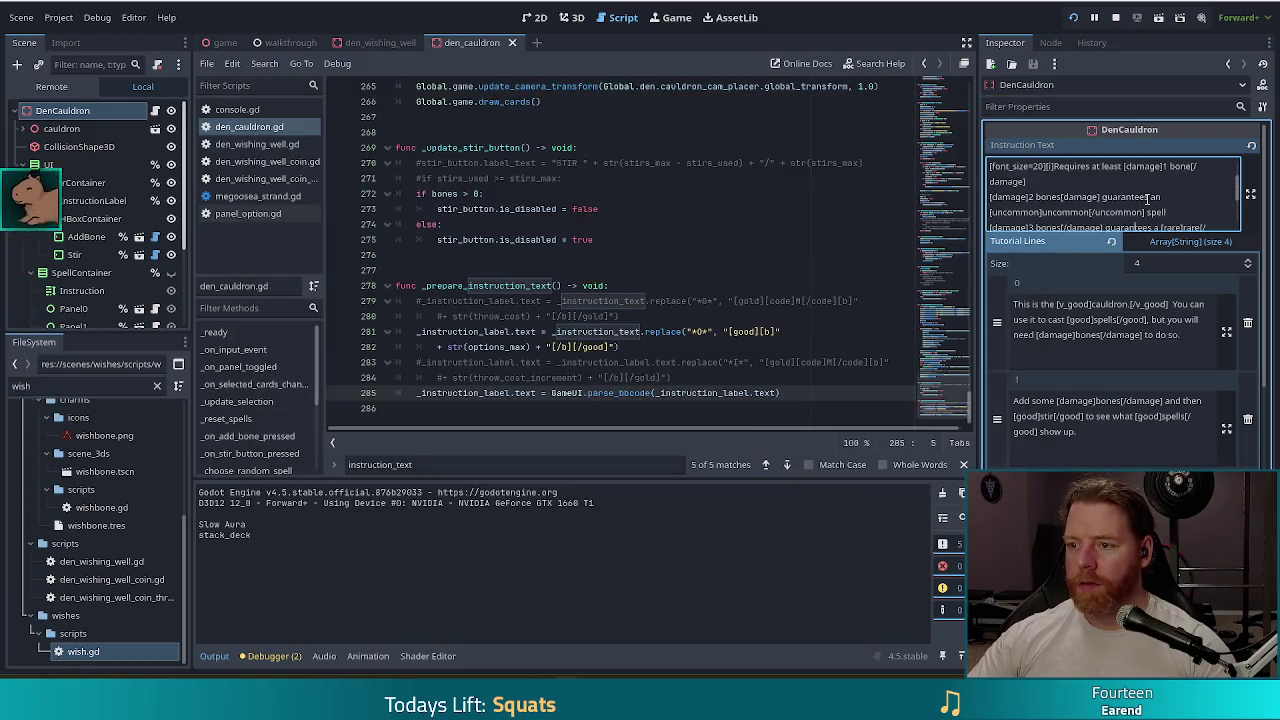
click(1066, 197)
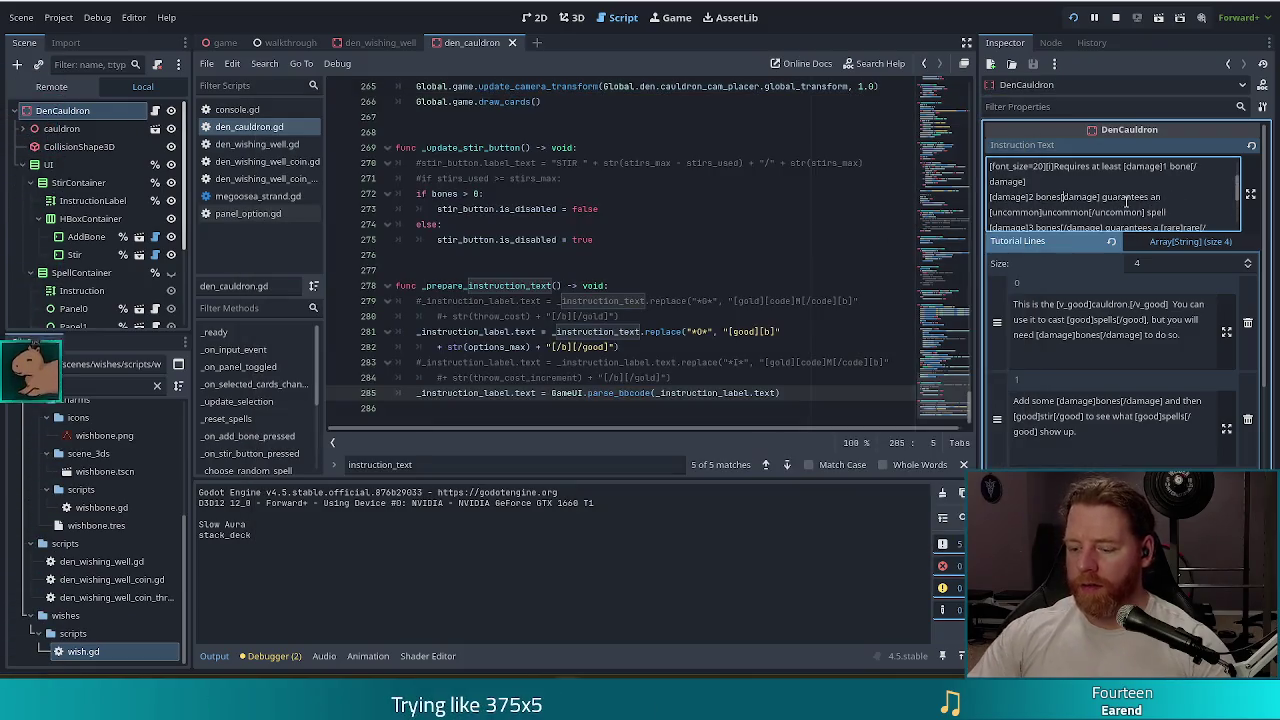
text(/)
key(F5)
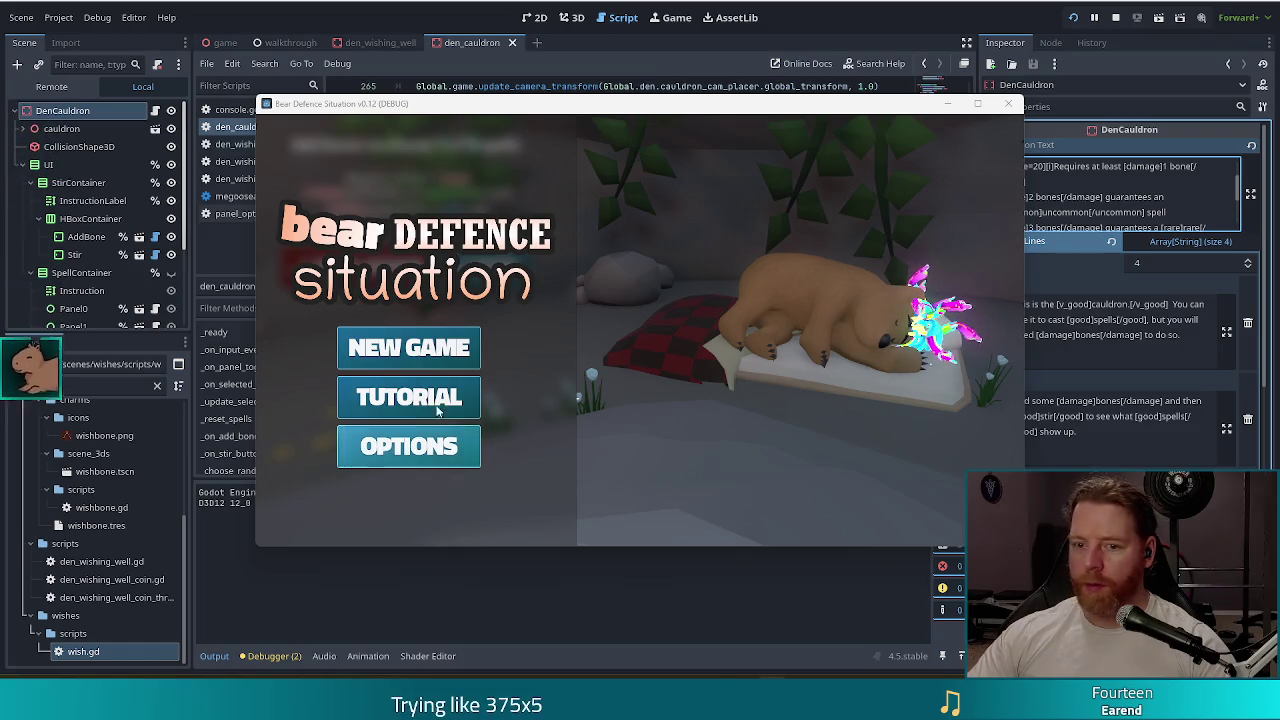
- Start a NEW GAME from the title menu and bring up the in-game console
click(395, 352)
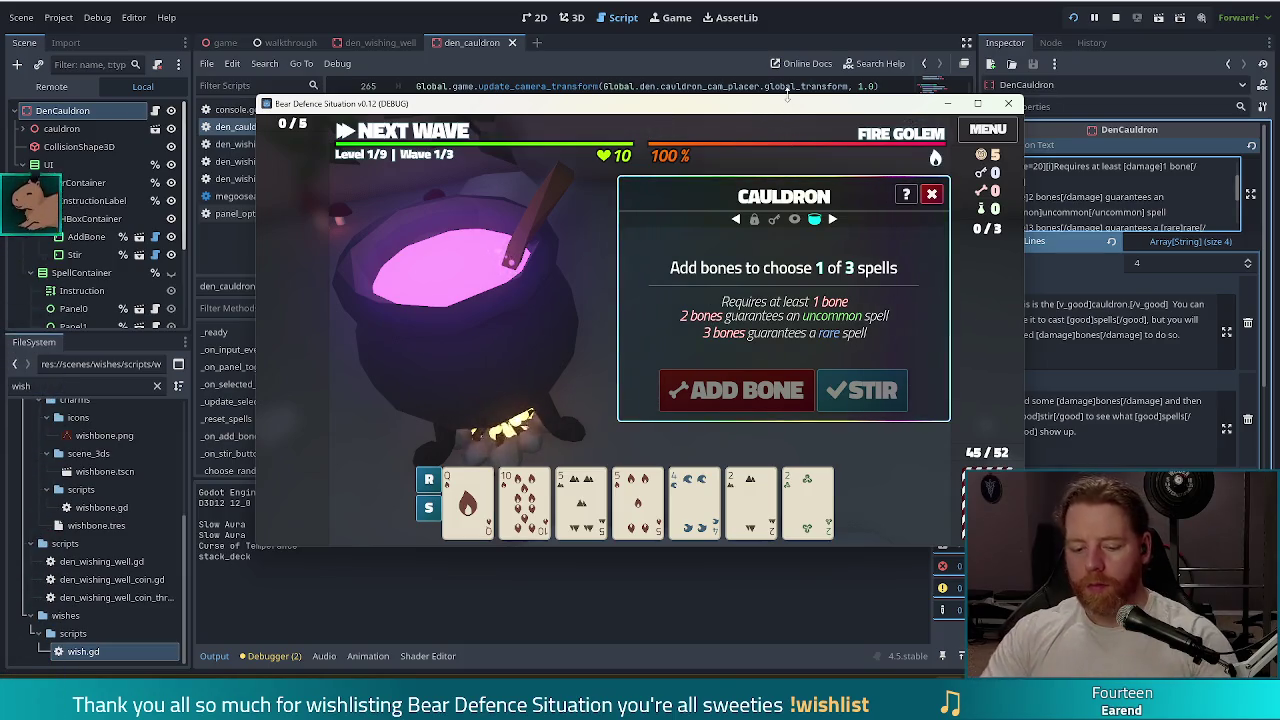
key(grave)
- Run the test_kit console command to grant test resources
text(test_kit)
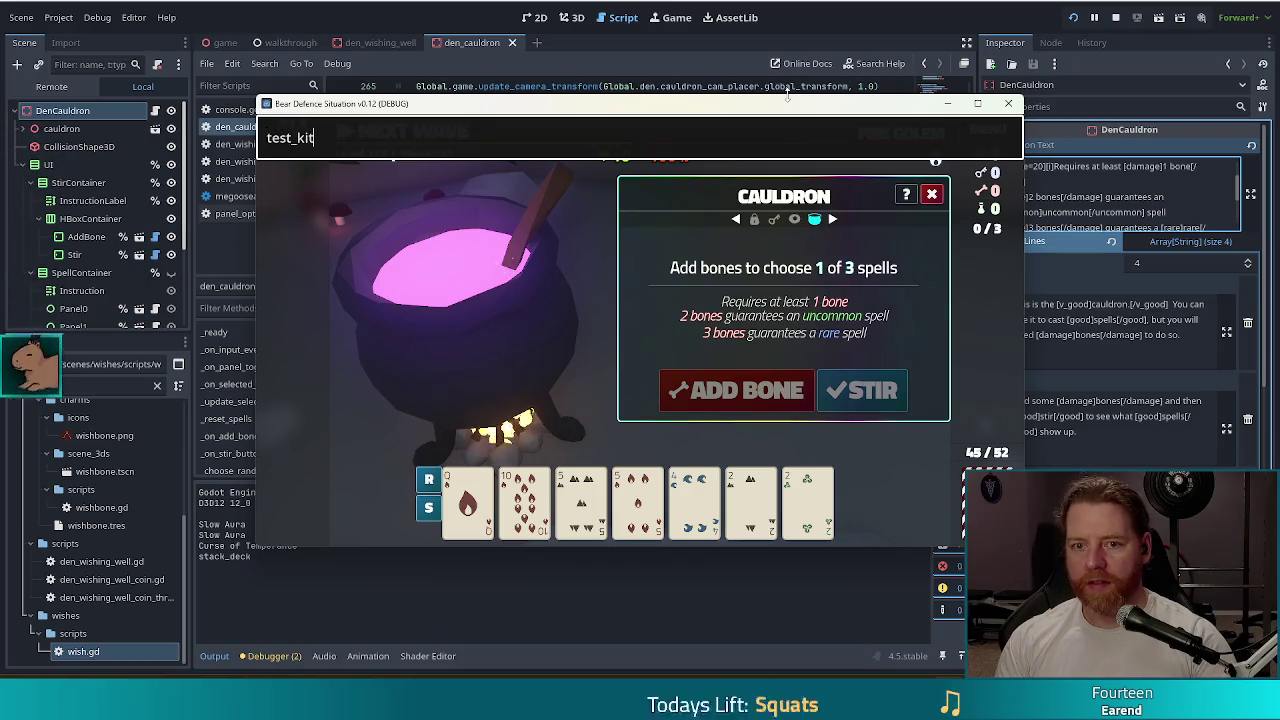
key(Return)
key(grave)
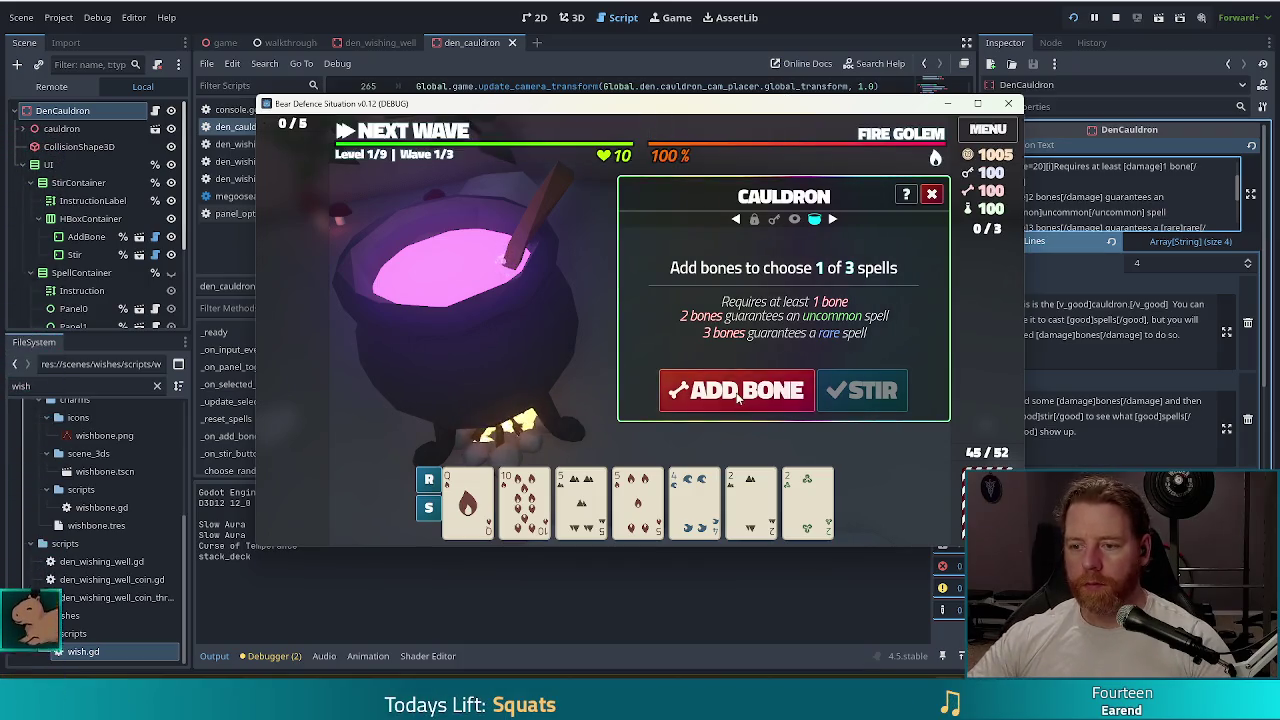
- Add three bones to the cauldron for a guaranteed rare, then view den_cauldron.gd's _ready function
click(750, 392)
click(750, 393)
click(752, 393)
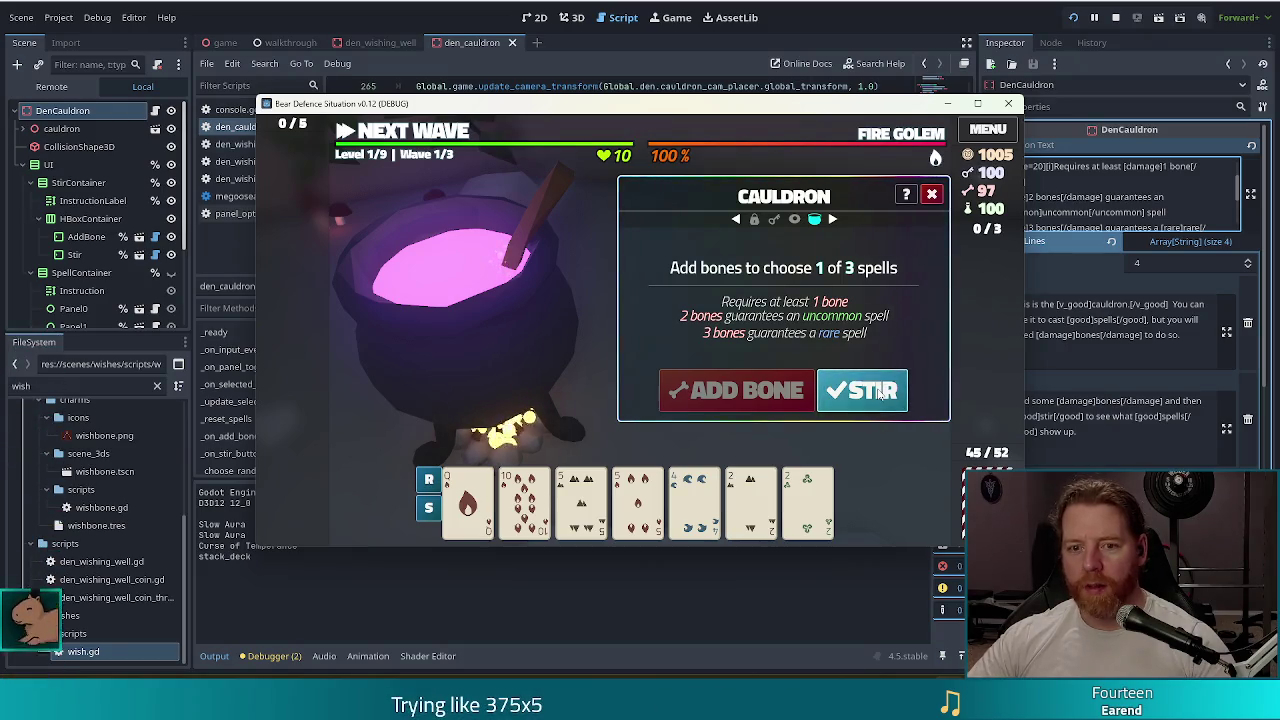
key(alt+Tab)
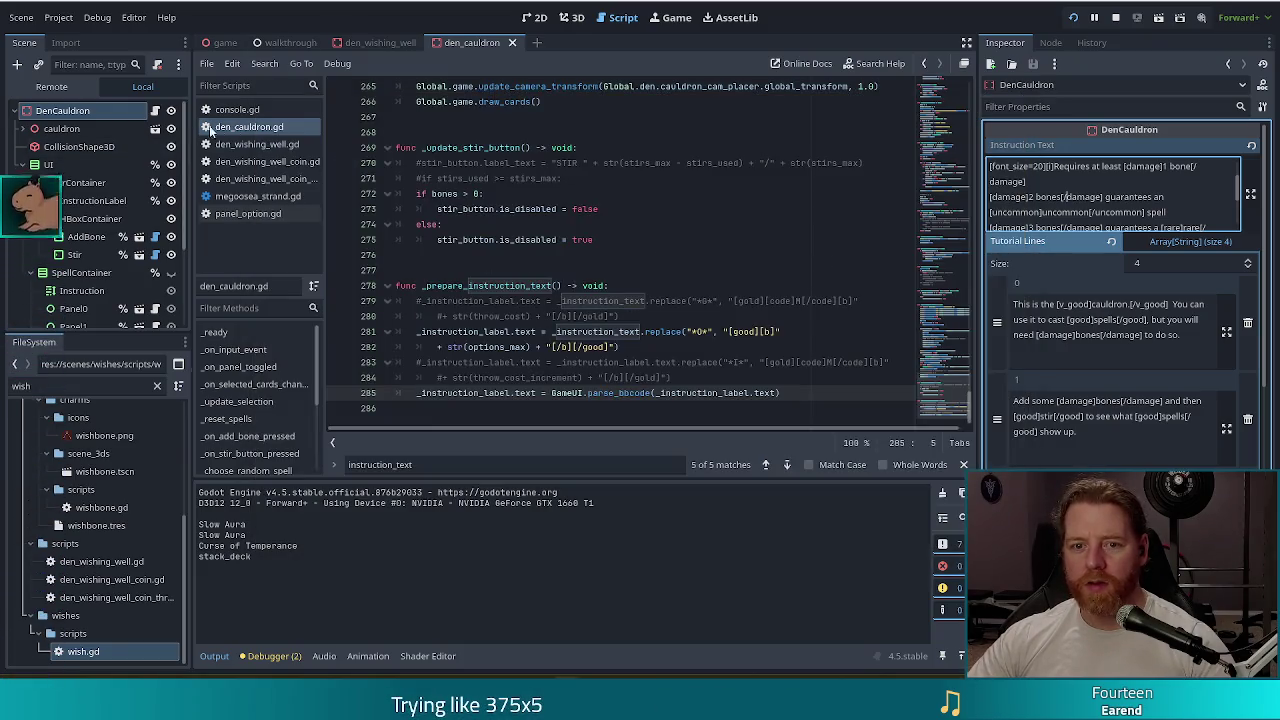
click(922, 147)
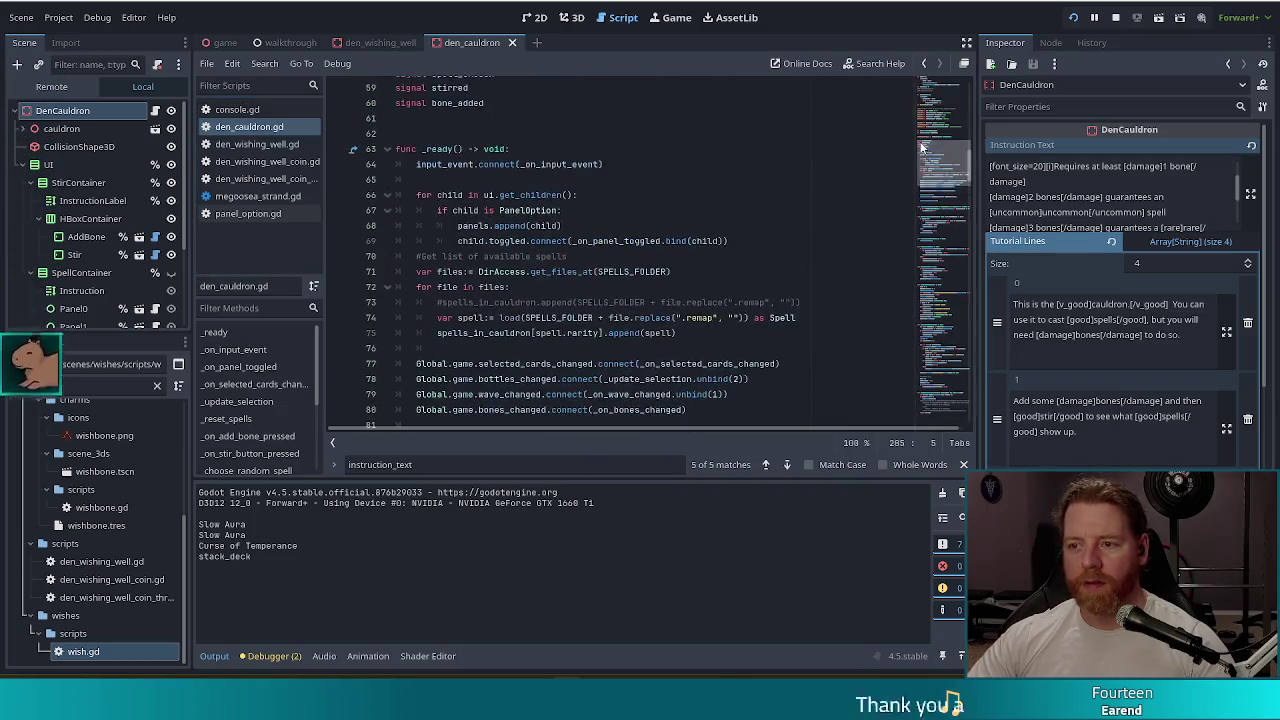
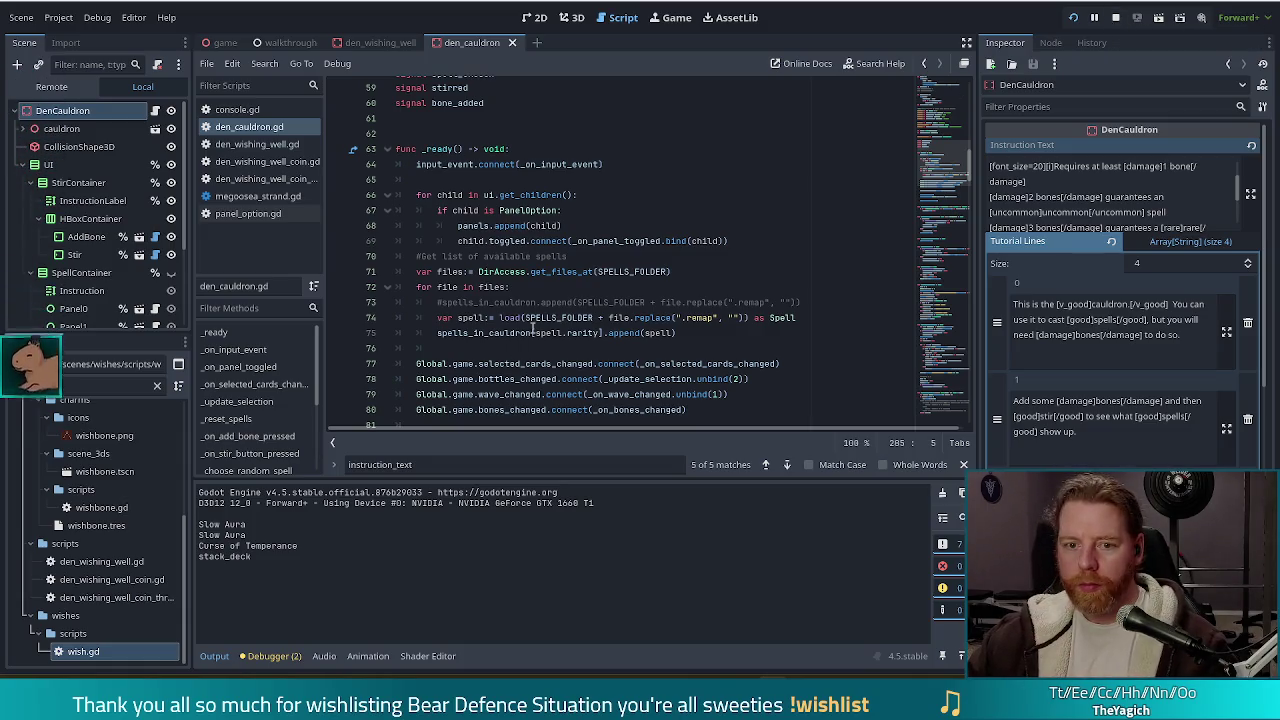
- Jump to _on_stir_button_pressed in den_cauldron.gd, then stop and relaunch the running project
scroll(250, 400, down, 3)
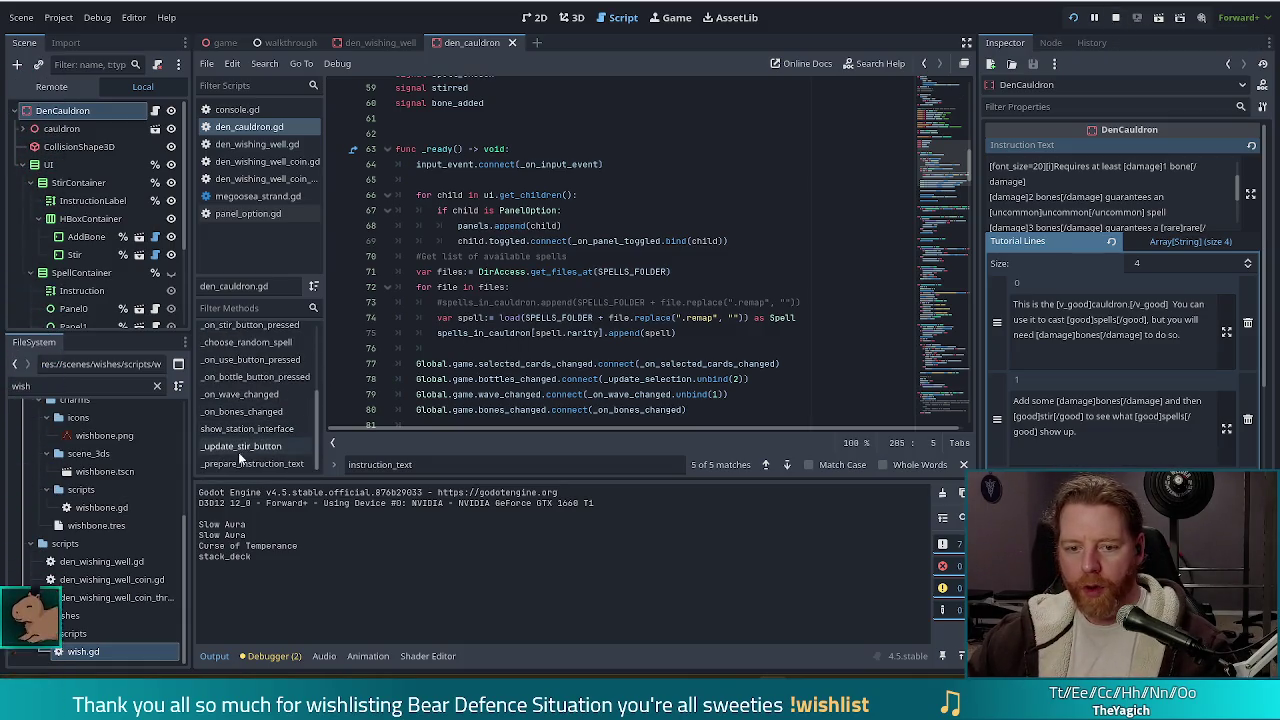
click(278, 327)
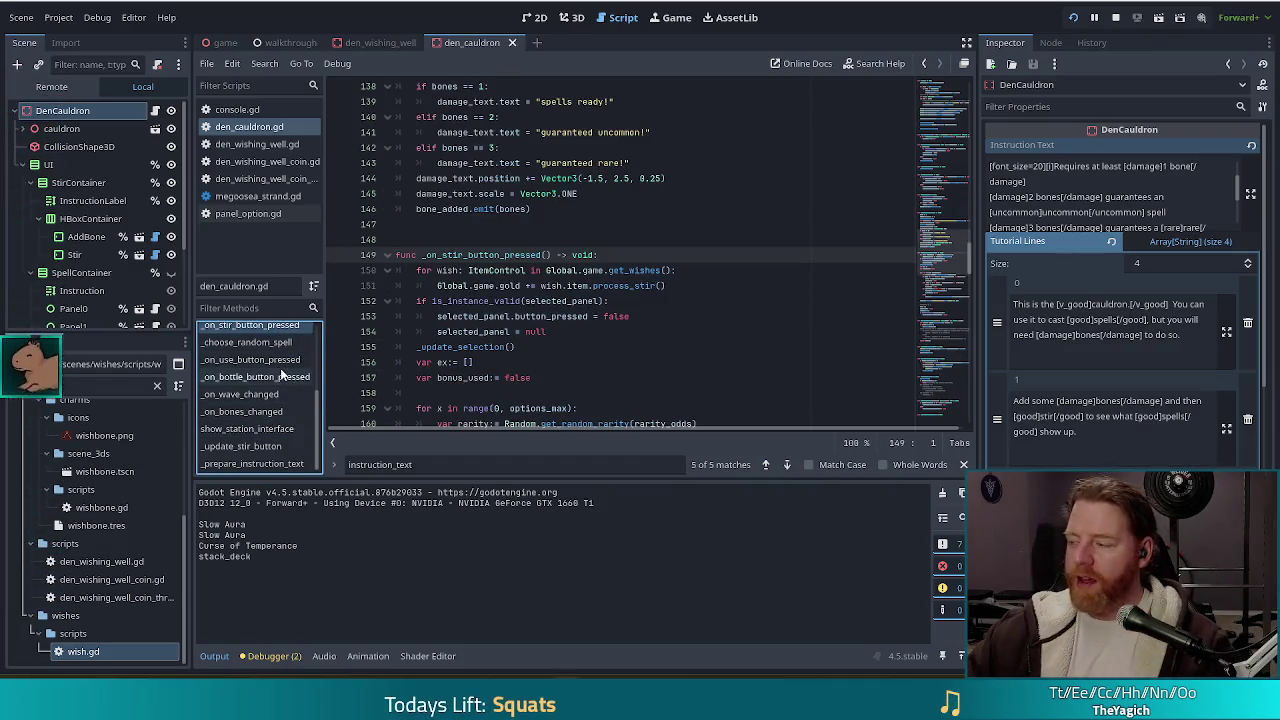
click(1115, 18)
click(1071, 18)
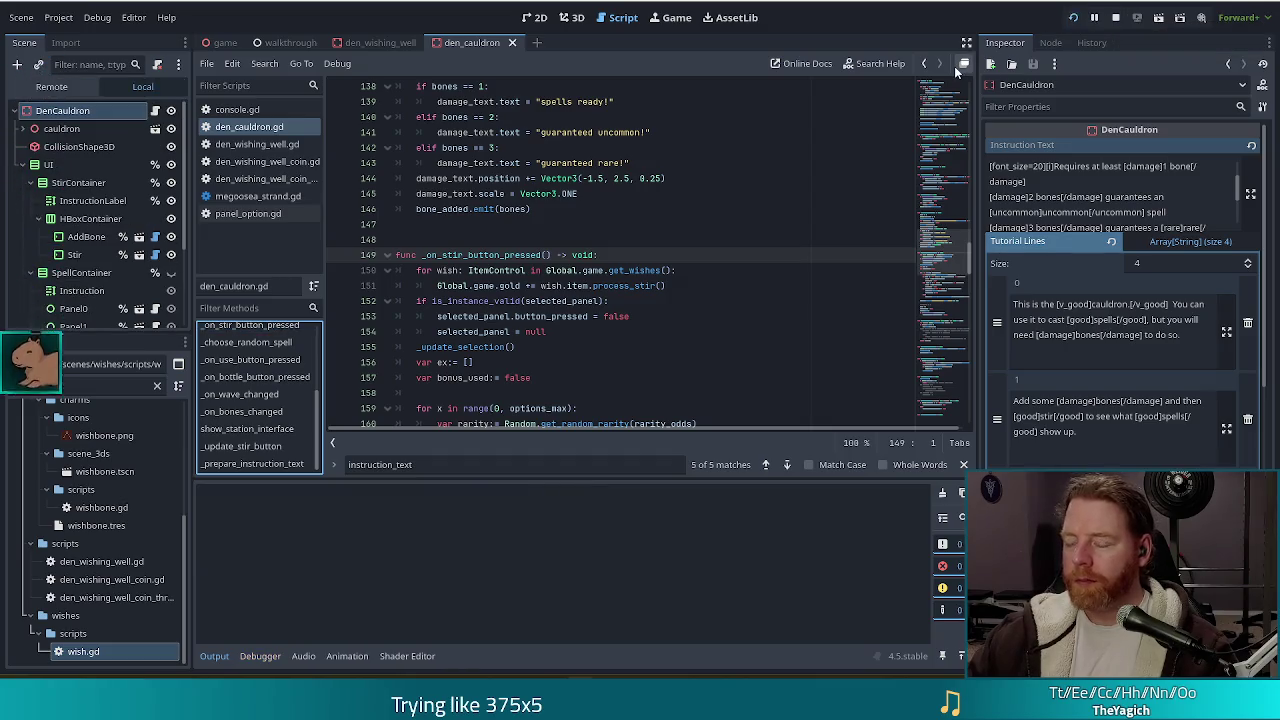